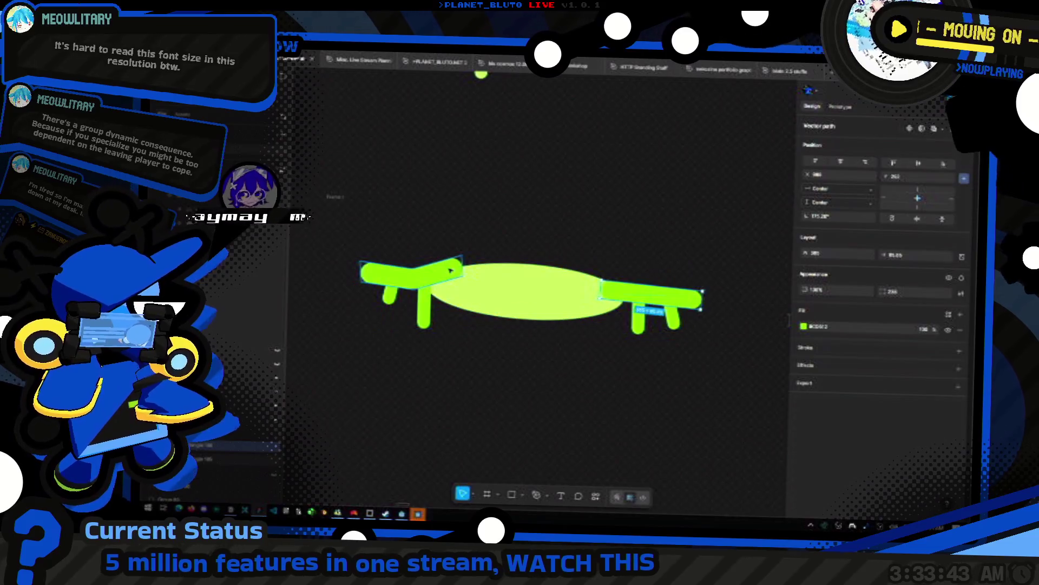
# - Marquee-select the green dripping slime strokes and group them with Ctrl+G
pyautogui.moveTo(325, 204); pyautogui.dragTo(740, 307)
pyautogui.hotkey('ctrl', 'g')
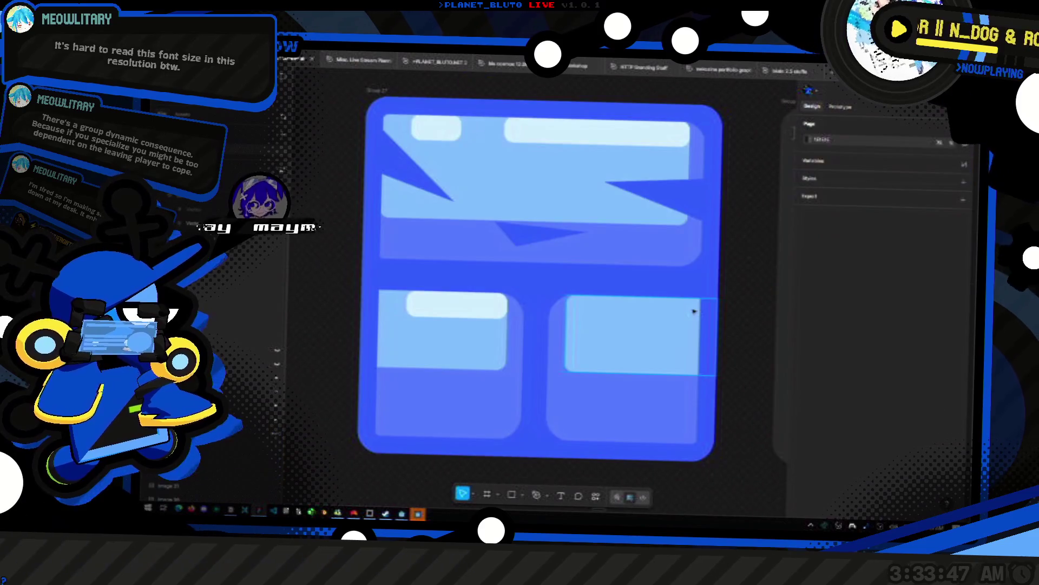
pyautogui.scroll(-10, 600, 273)
pyautogui.scroll(10, 600, 274)
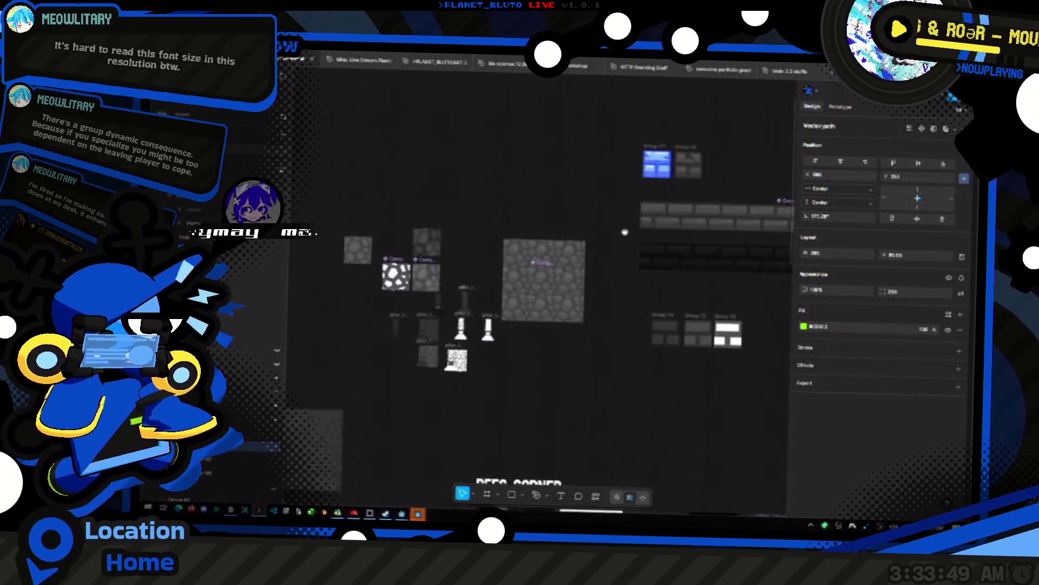
pyautogui.scroll(5, 543, 330)
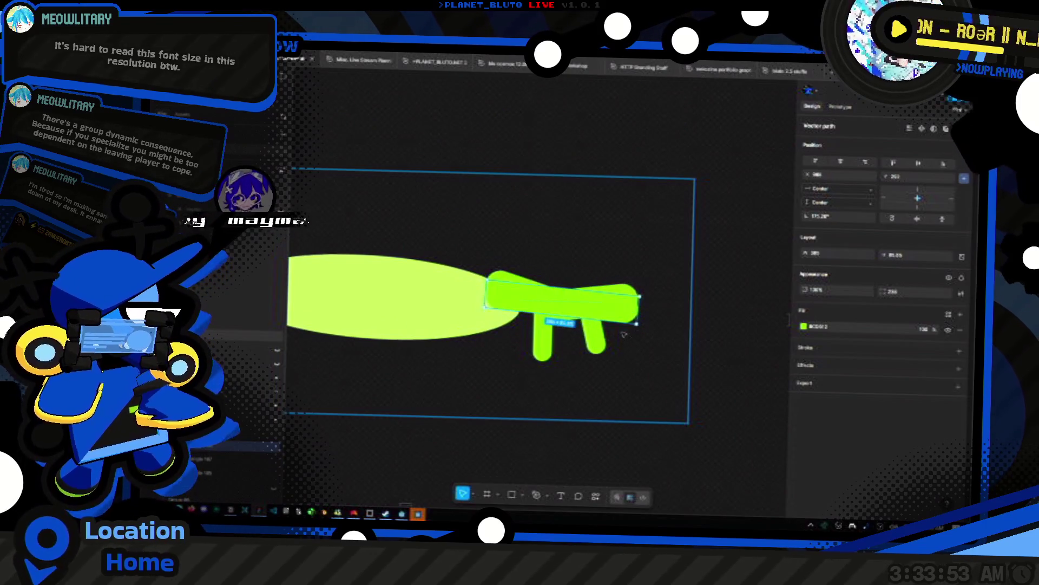
# - Select Frame 1 holding the slime drawing and start exporting it as a PNG
pyautogui.click(619, 318)
pyautogui.scroll(-5, 619, 318)
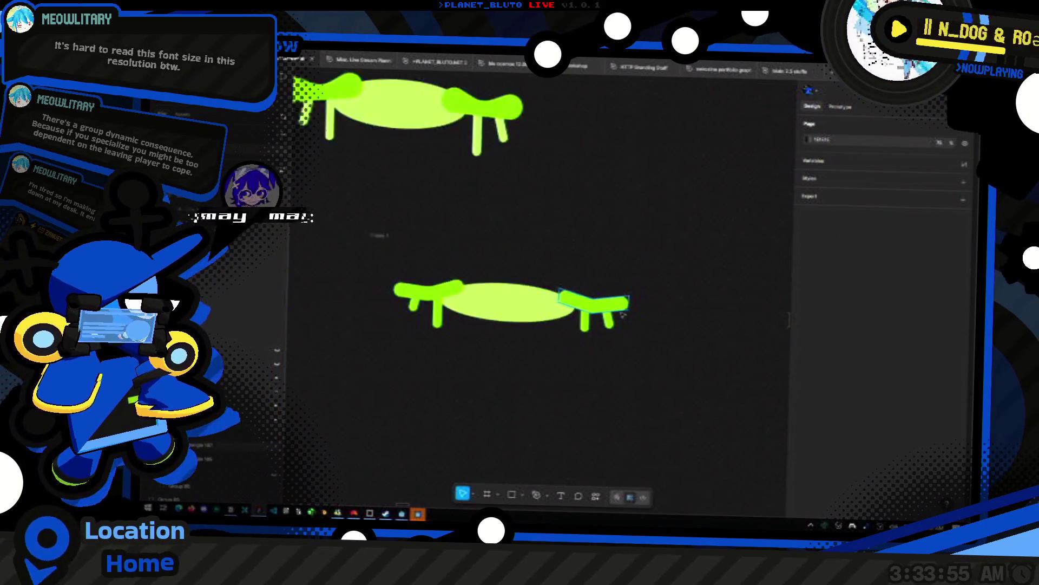
pyautogui.scroll(-3, 594, 394)
pyautogui.scroll(3, 541, 347)
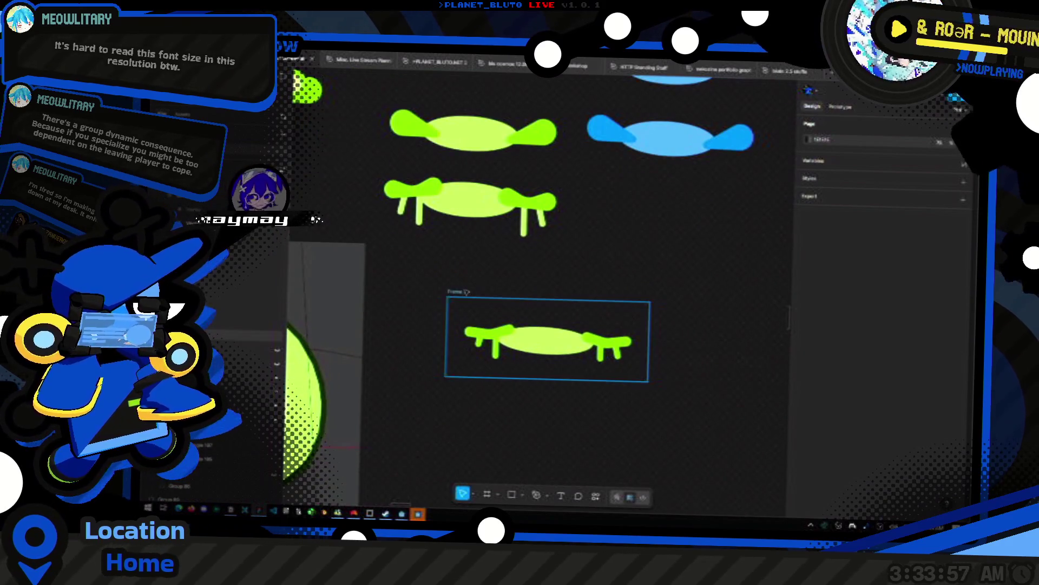
pyautogui.click(458, 292)
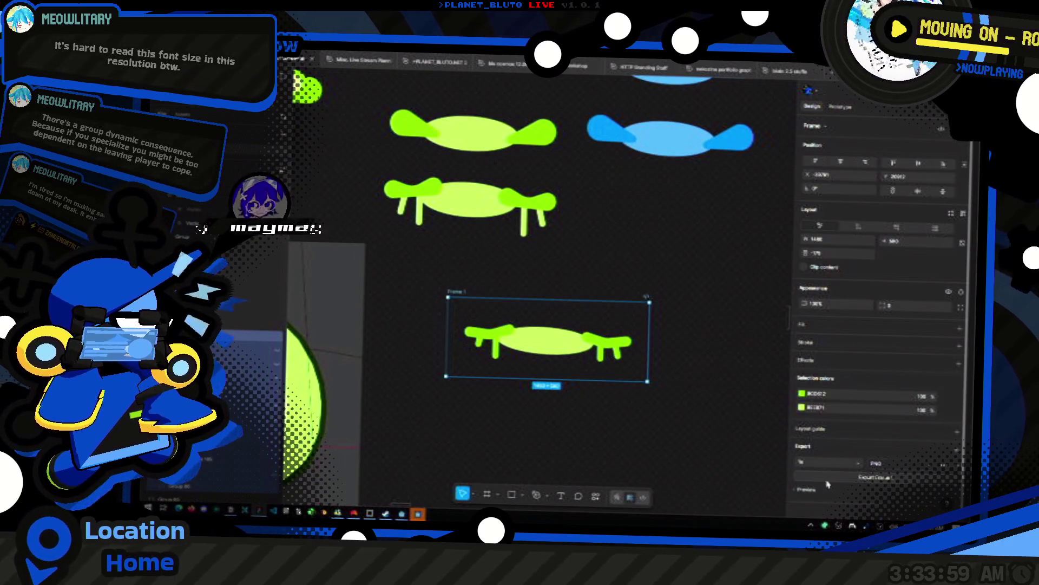
pyautogui.hotkey('ctrl', 'shift', 'e')
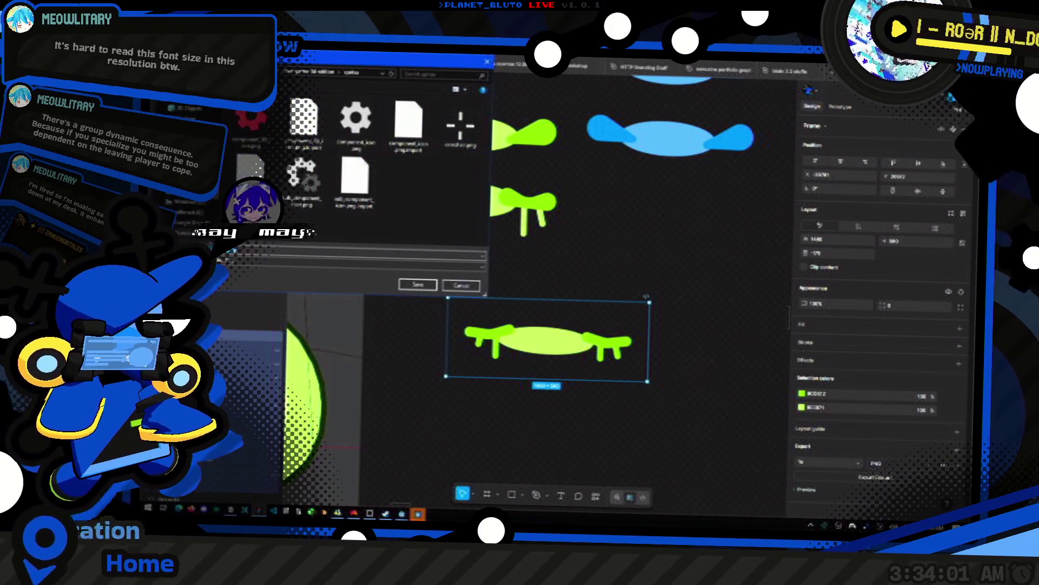
# - Browse up from the sprites folder to the game project folder, then cancel the export
pyautogui.click(295, 73)
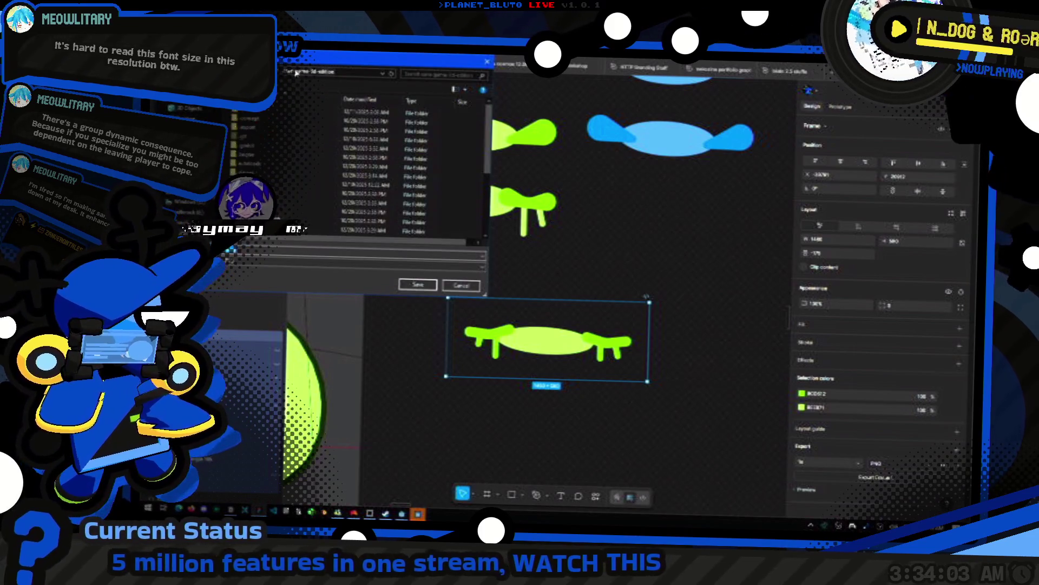
pyautogui.doubleClick(295, 187)
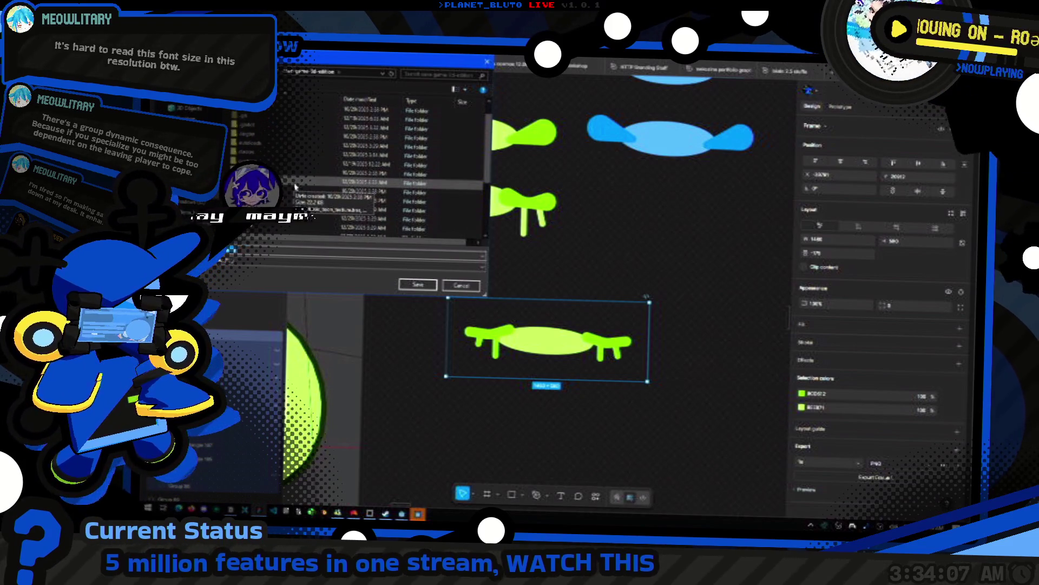
pyautogui.click(461, 285)
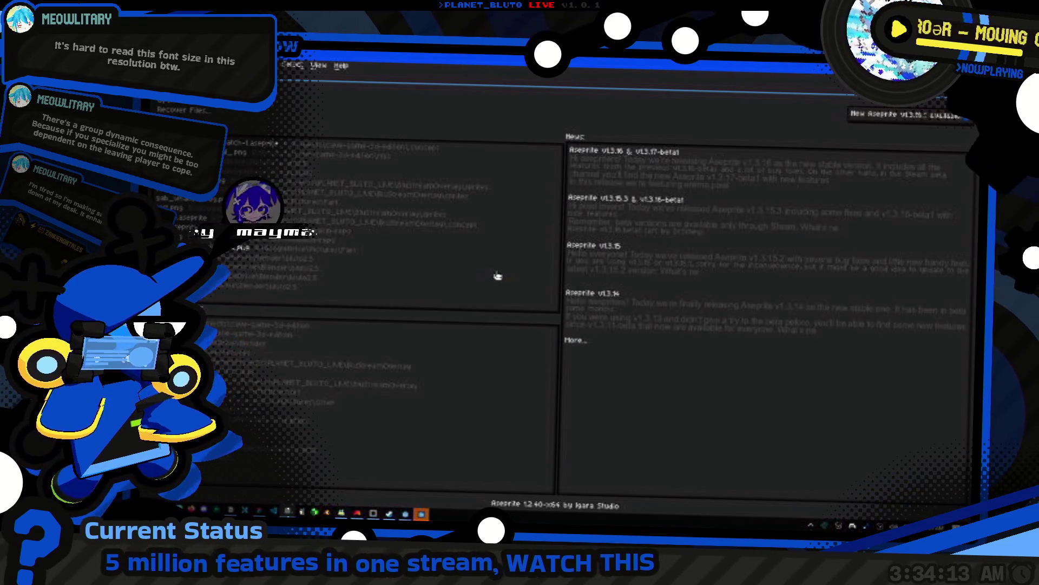
# - Open the recent green slime sprite, pan across it, and bring up the Open file dialog
pyautogui.click(497, 275)
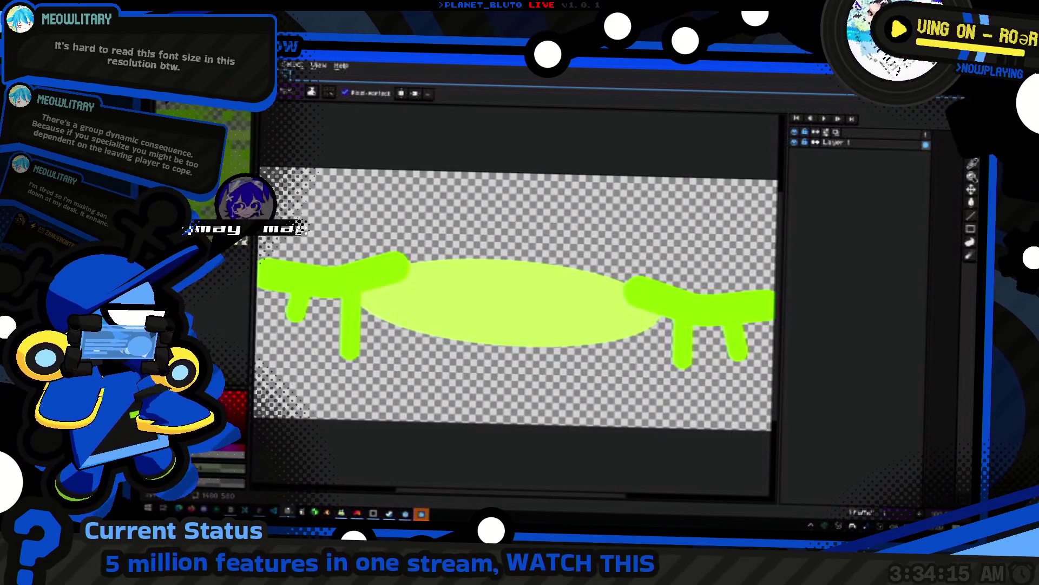
pyautogui.hscroll(-2, 458, 274)
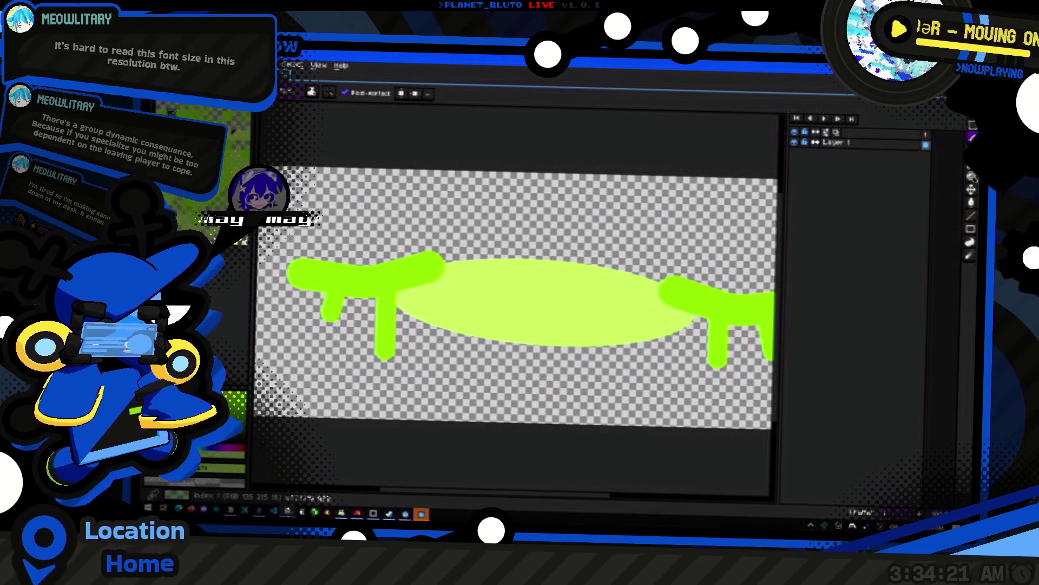
pyautogui.press('i')
pyautogui.press('b')
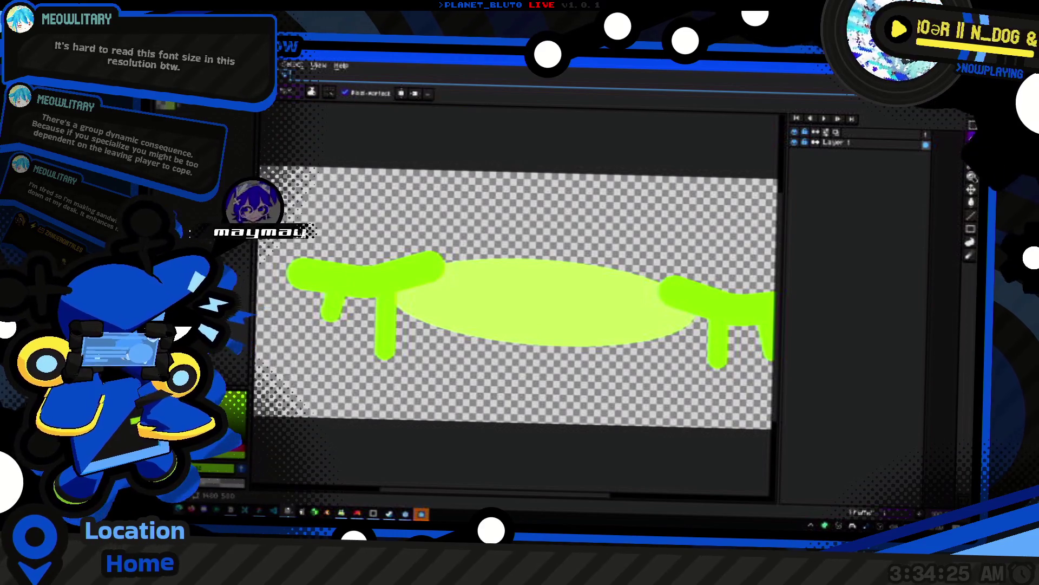
pyautogui.moveTo(624, 303)
pyautogui.mouseDown()
pyautogui.moveTo(524, 297)
pyautogui.moveTo(680, 304)
pyautogui.mouseUp()
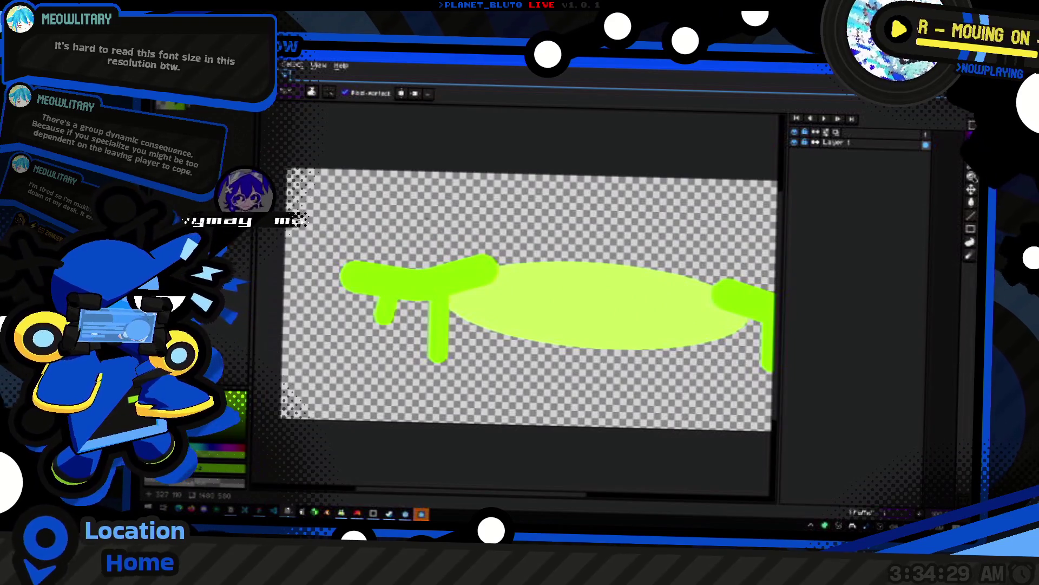
pyautogui.press('v')
pyautogui.hotkey('ctrl', 'o')
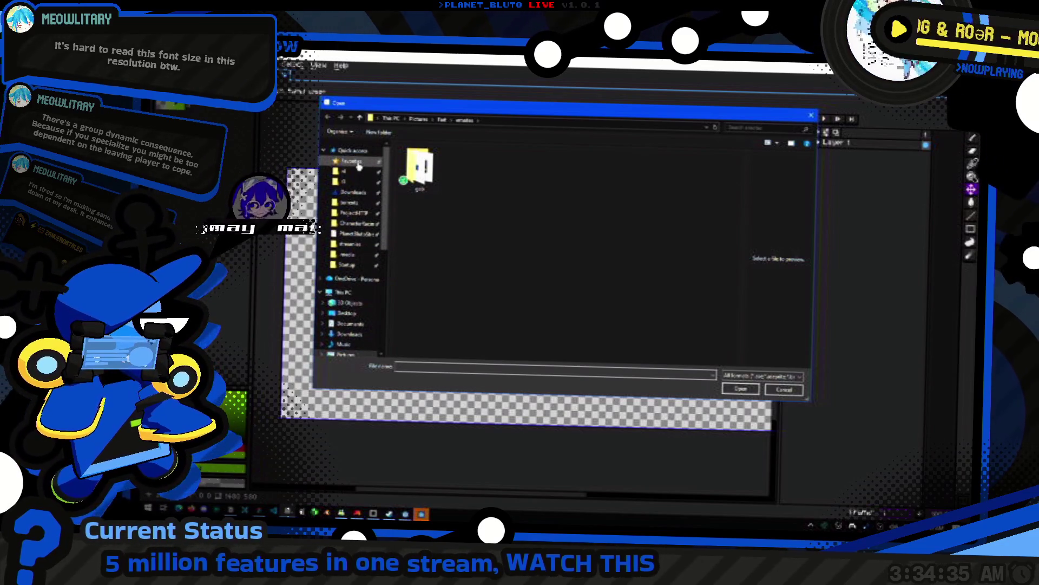
# - Browse Favorites > Projects > cave-game-3d-editor, checking its sprites and textures folders
pyautogui.click(353, 160)
pyautogui.doubleClick(413, 259)
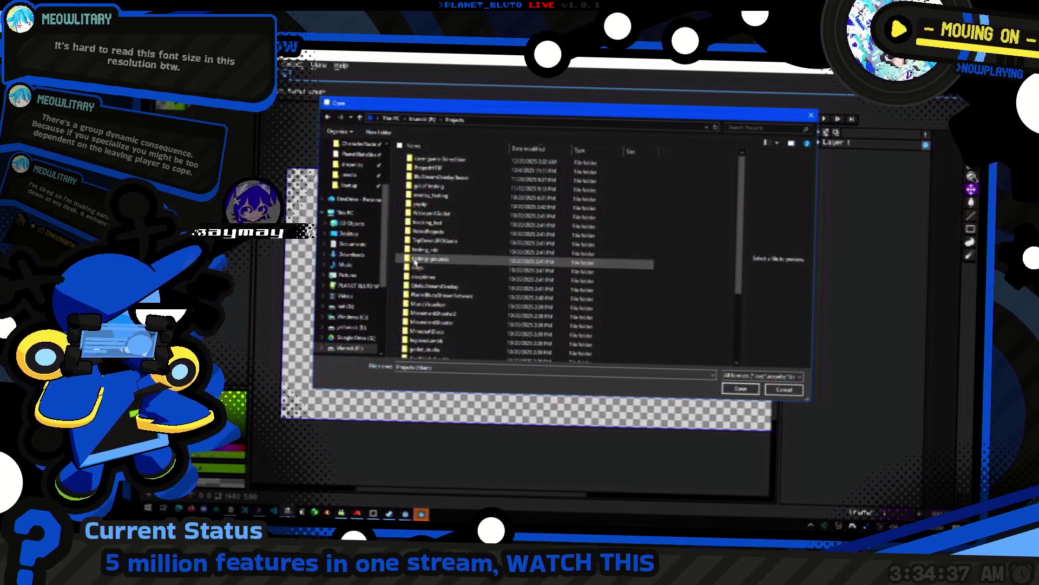
pyautogui.doubleClick(436, 171)
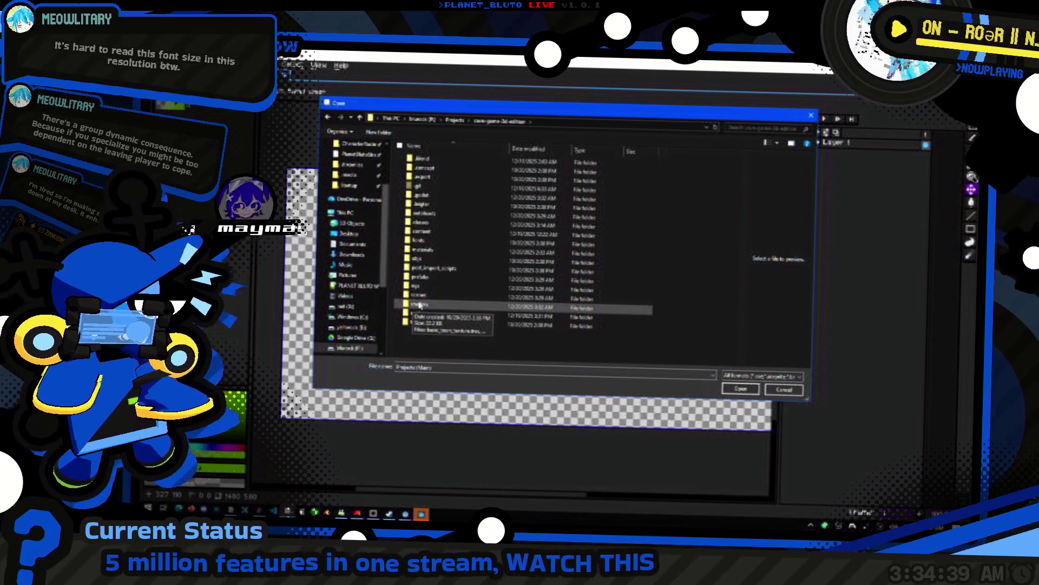
pyautogui.click(429, 321)
pyautogui.doubleClick(429, 321)
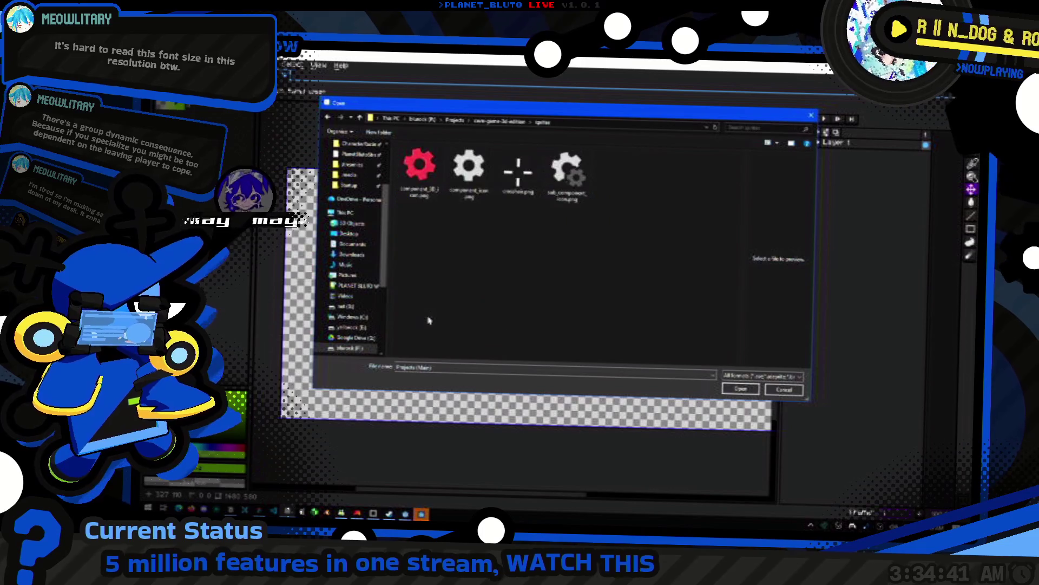
pyautogui.click(500, 123)
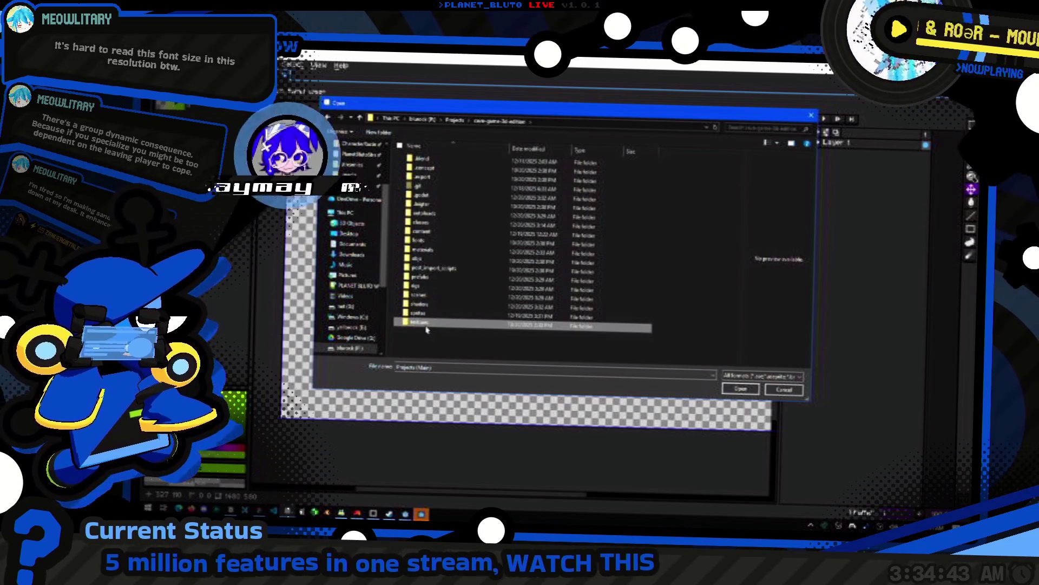
pyautogui.doubleClick(429, 331)
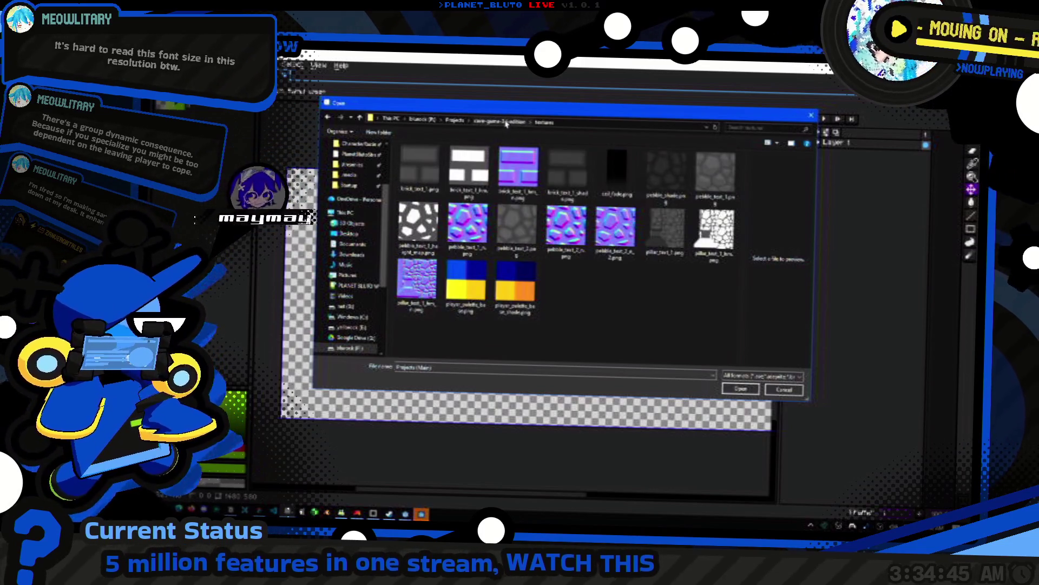
pyautogui.click(500, 121)
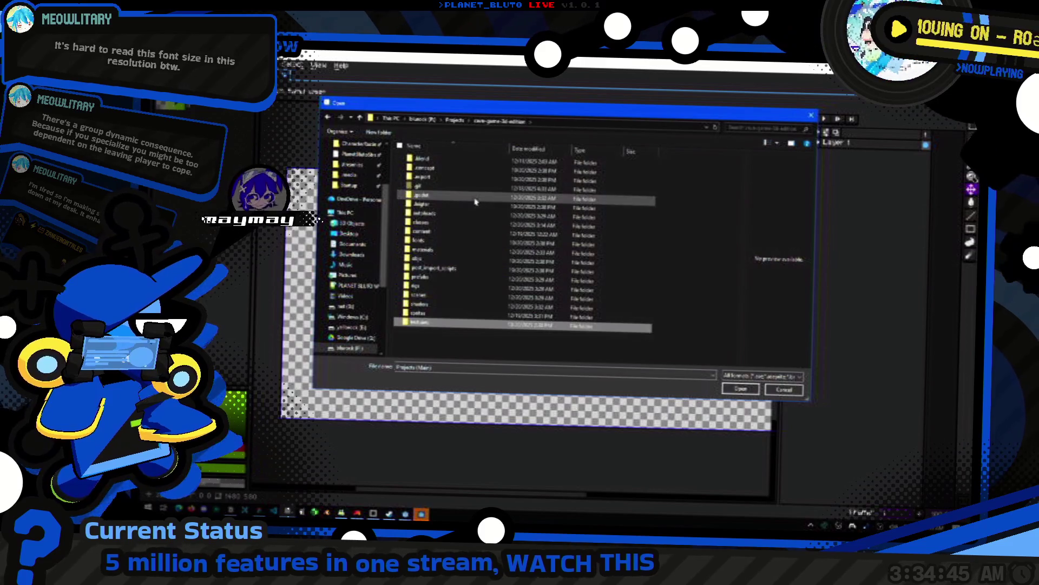
# - Look through content > monsters > slime, then open slime_face_neutral from the character images folder
pyautogui.click(433, 235)
pyautogui.doubleClick(433, 235)
pyautogui.doubleClick(438, 170)
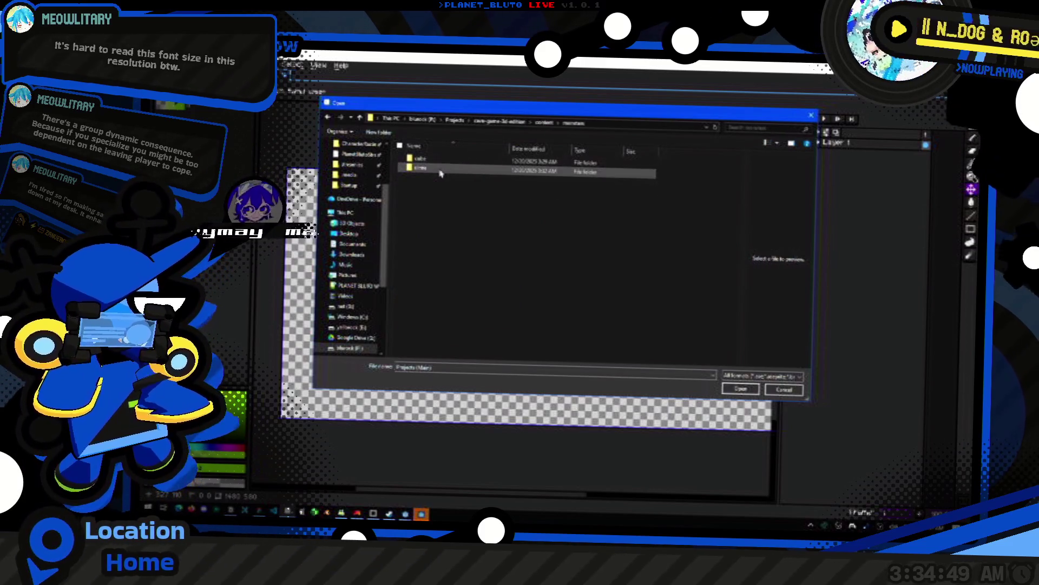
pyautogui.doubleClick(440, 170)
pyautogui.click(498, 121)
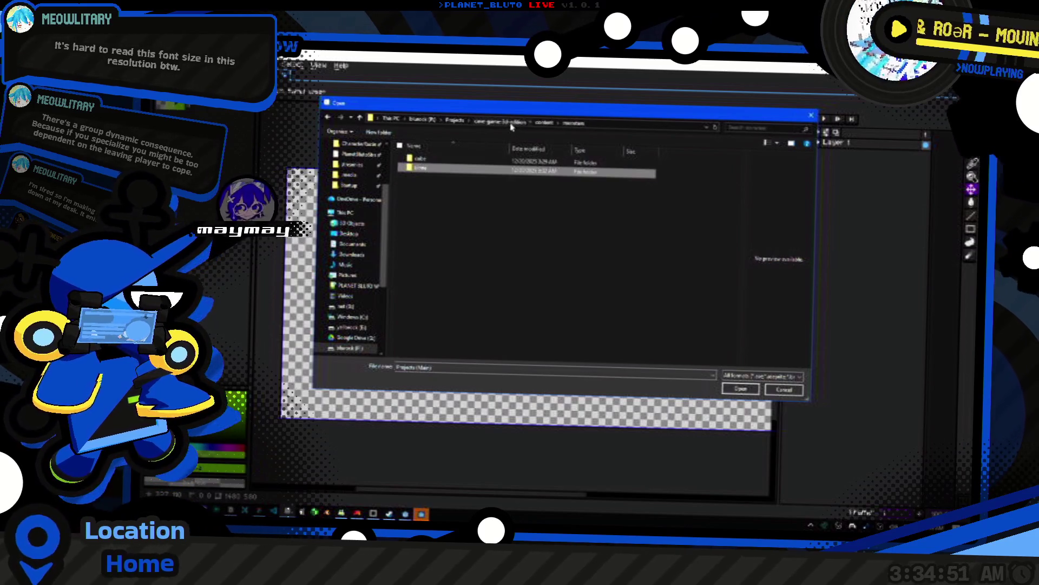
pyautogui.doubleClick(438, 282)
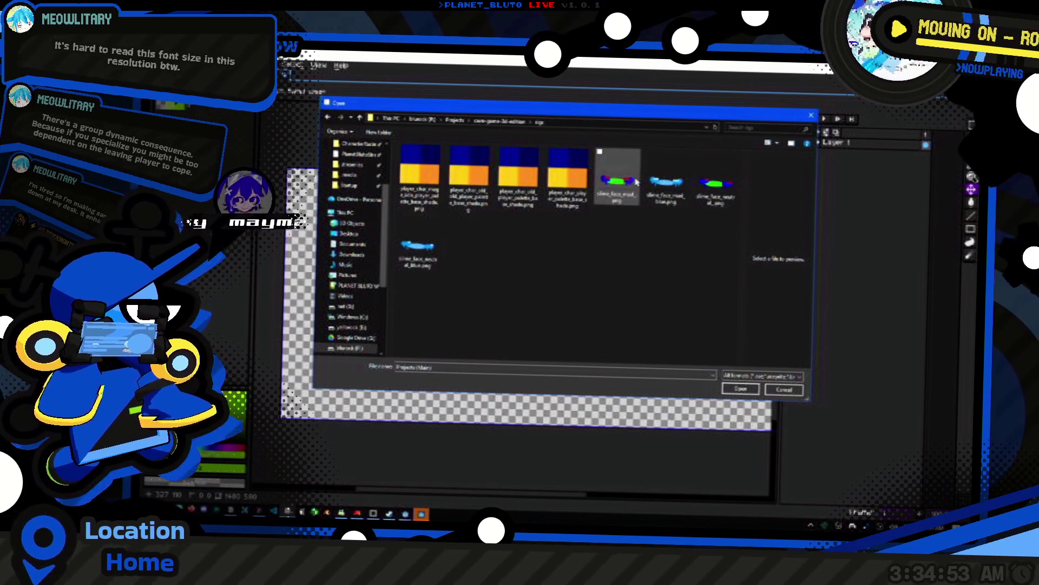
pyautogui.doubleClick(716, 184)
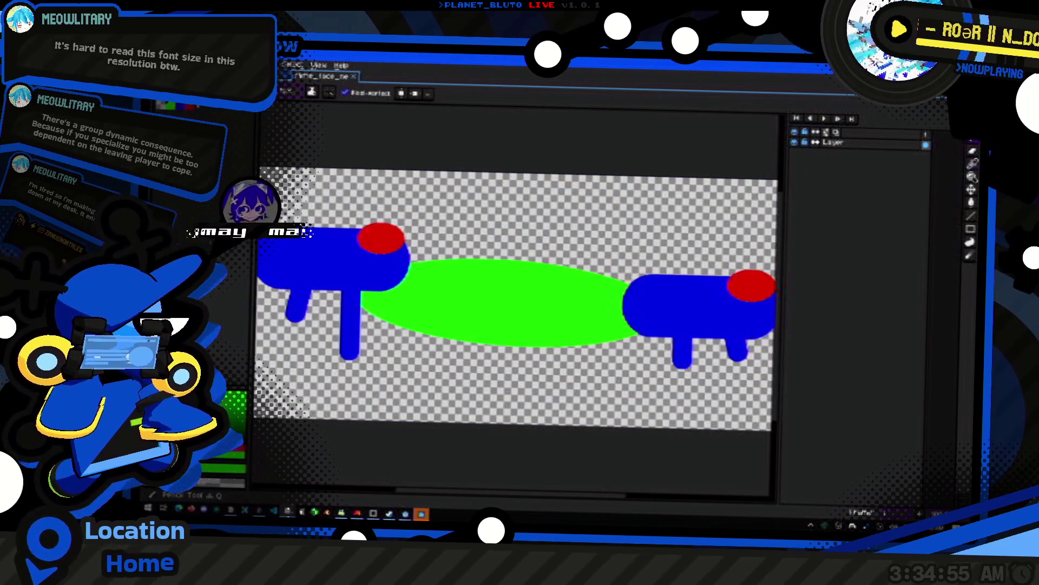
# - Switch to the green slime sprite and look at its colour mode options without changing them
pyautogui.click(291, 79)
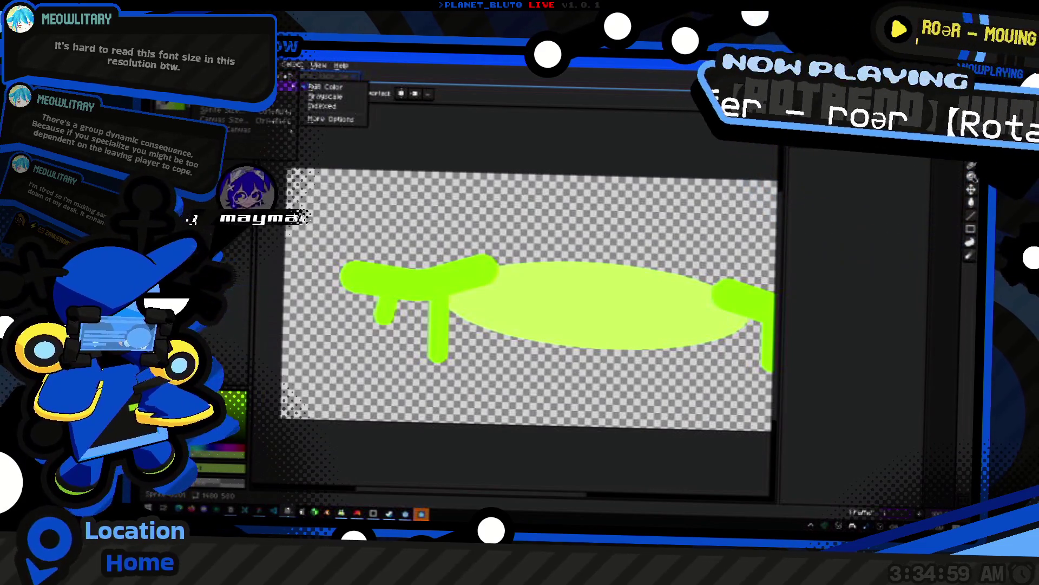
pyautogui.click(333, 108)
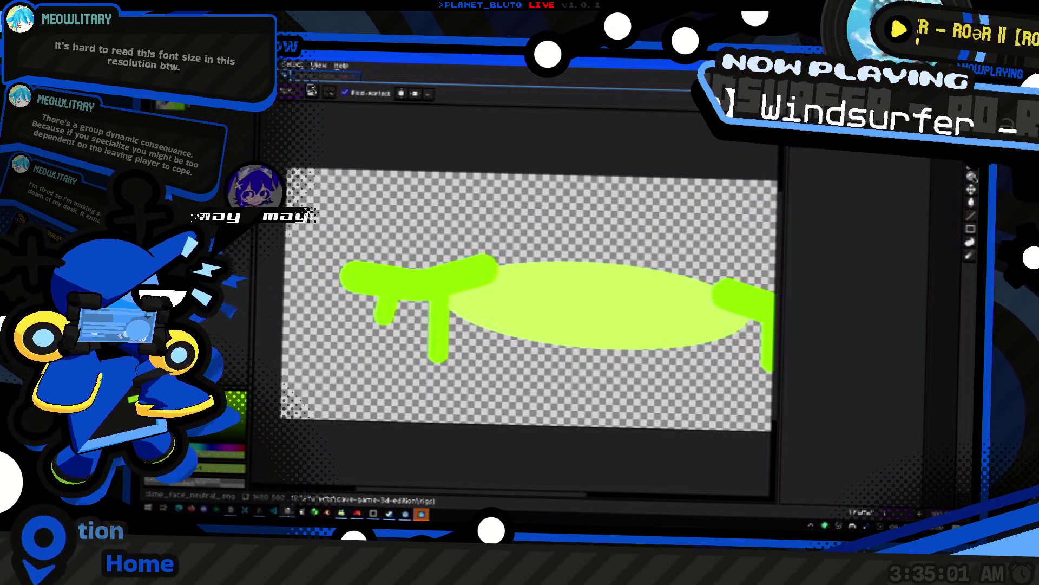
pyautogui.hotkey('ctrl', 'w')
pyautogui.hotkey('ctrl', 'w')
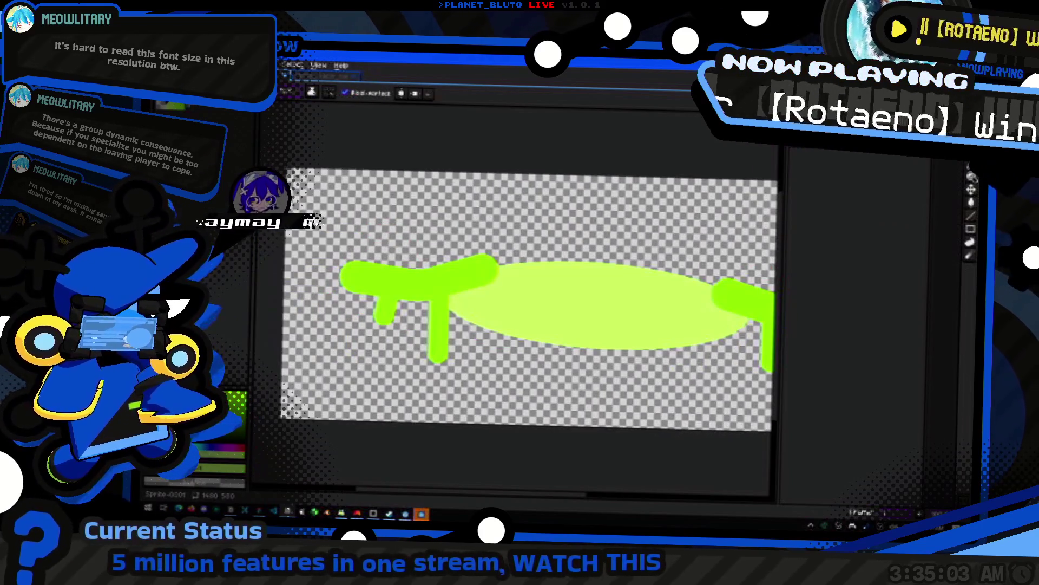
pyautogui.press('Escape')
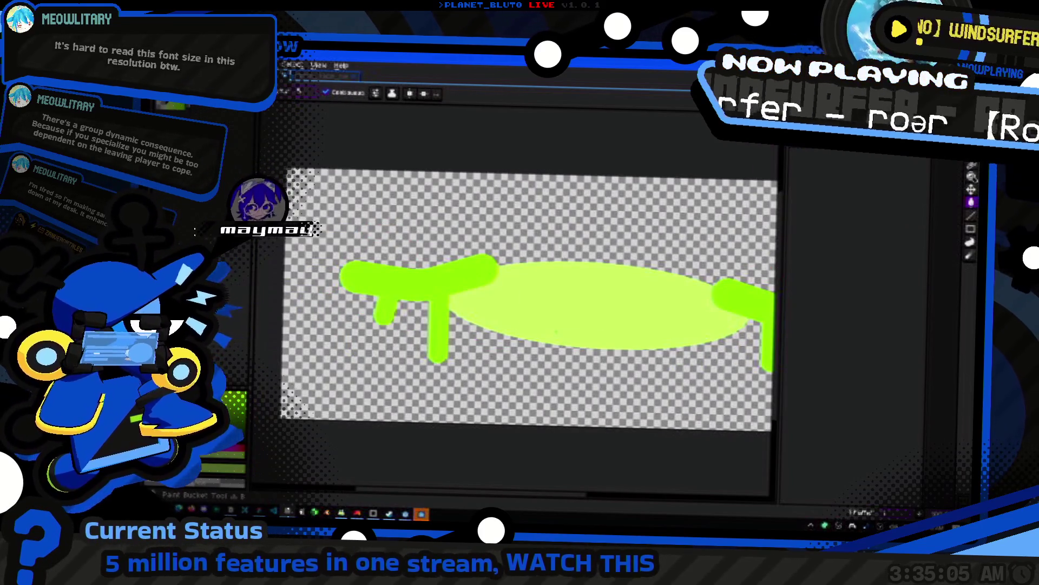
pyautogui.press('Tab')
# - Flip between slime_face_neutral and the lime sketch, ending on the sketch with the Pencil tool
pyautogui.hotkey('ctrl', 'Tab')
pyautogui.press('g')
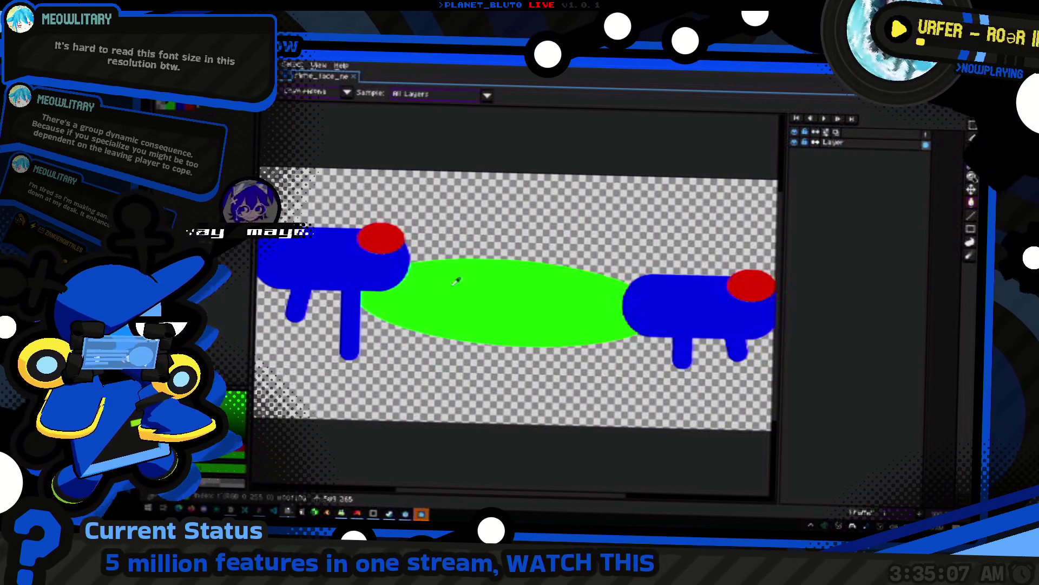
pyautogui.hotkey('ctrl', 'Tab')
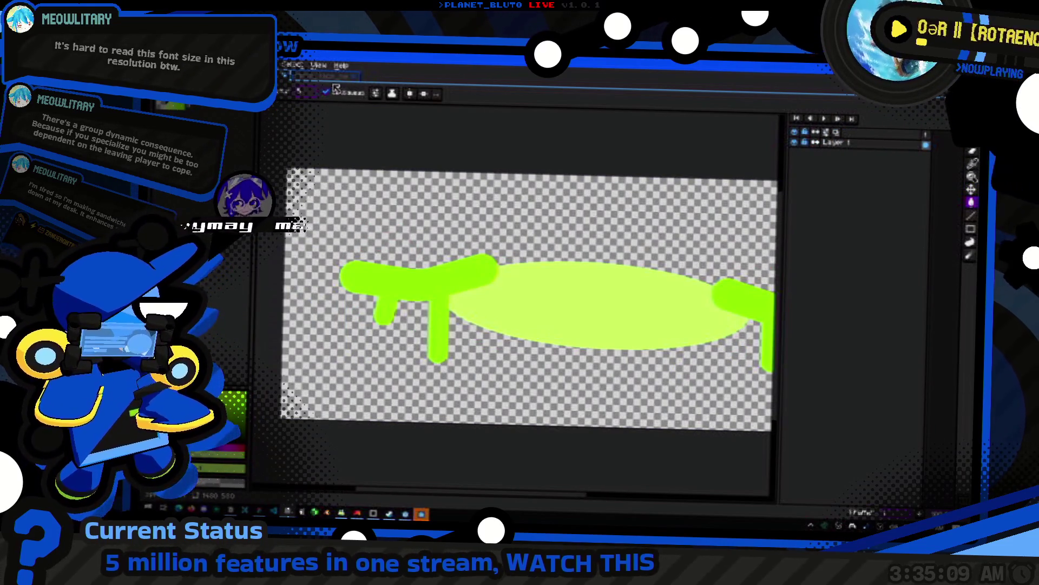
pyautogui.hotkey('ctrl', 'Tab')
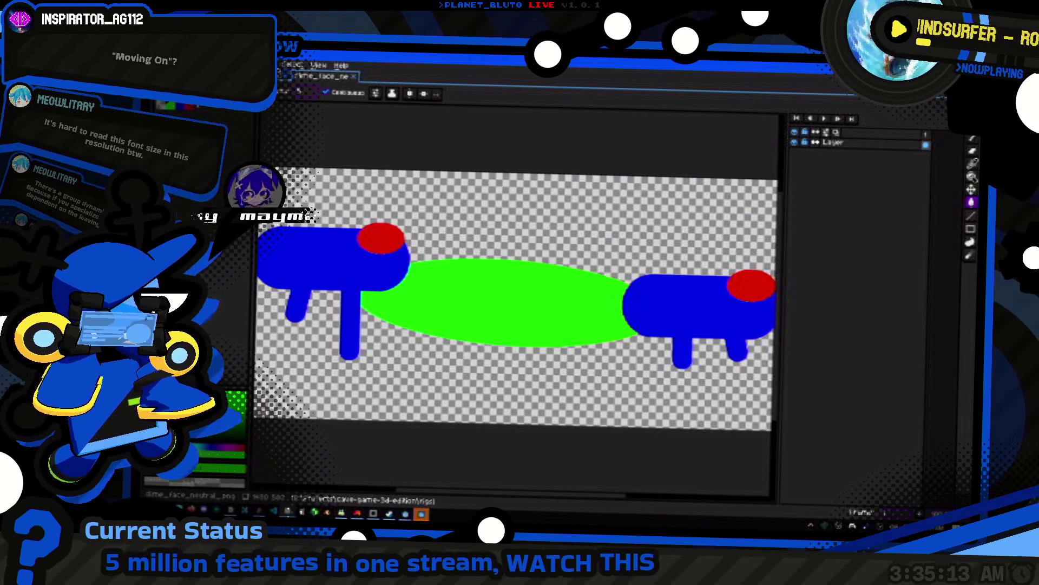
pyautogui.hotkey('ctrl', 'Tab')
pyautogui.press('b')
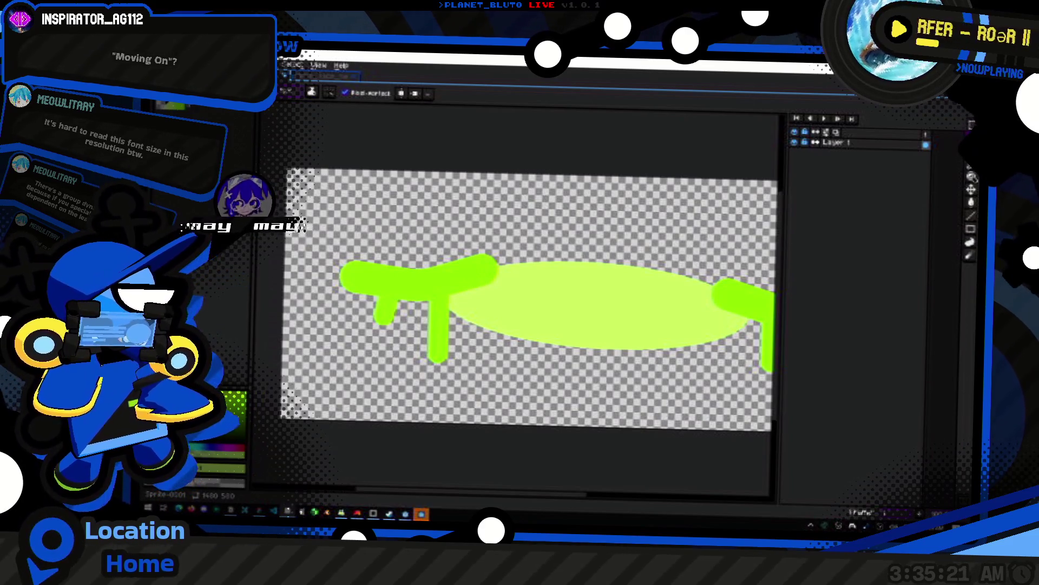
pyautogui.scroll(1, 528, 297)
pyautogui.scroll(-1, 528, 297)
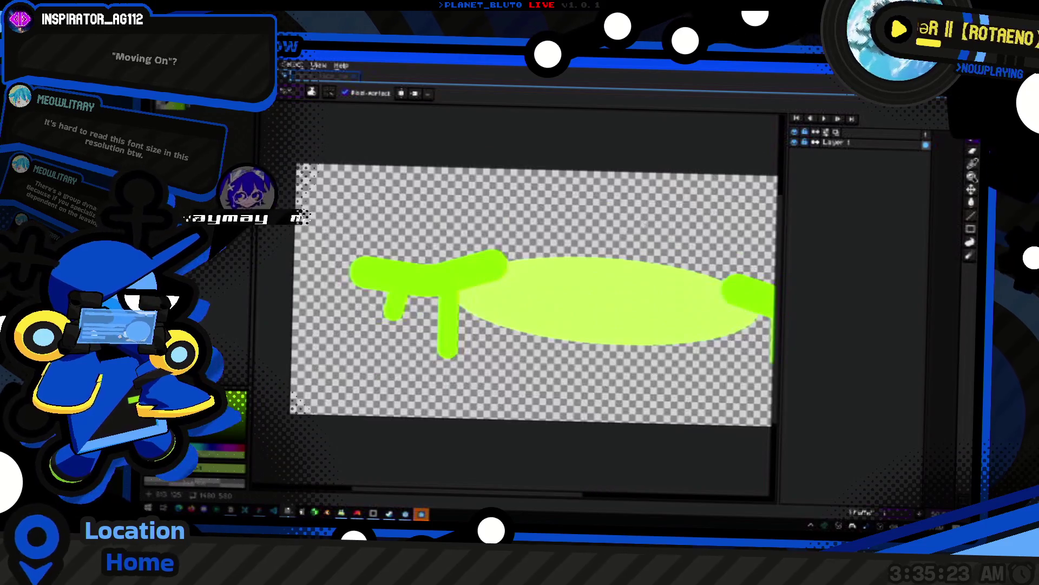
# - Undo the last change and close the slime_face_neutral reference tab
pyautogui.hscroll(2, 517, 287)
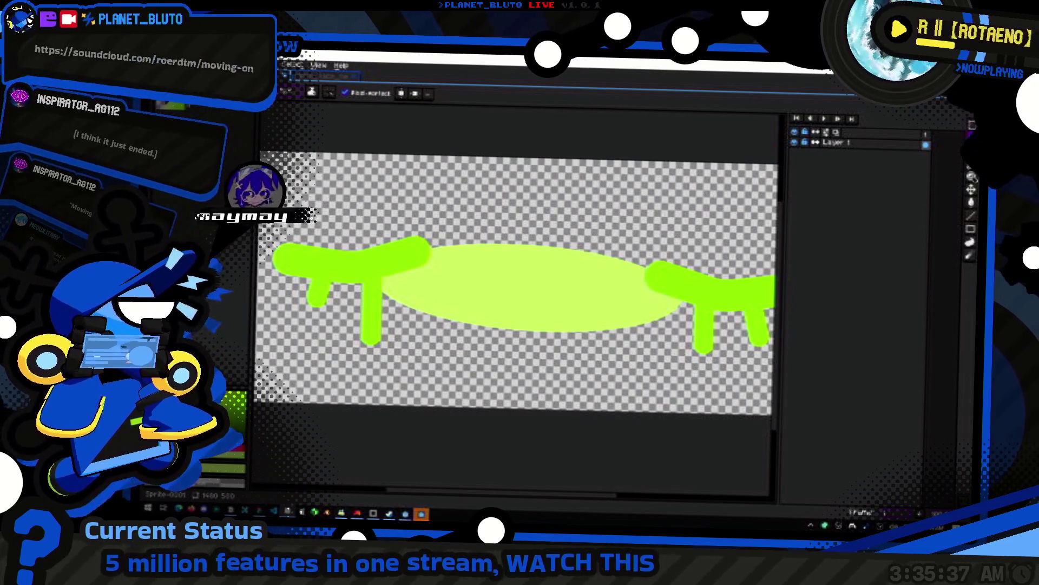
pyautogui.scroll(-1, 520, 276)
pyautogui.scroll(1, 519, 276)
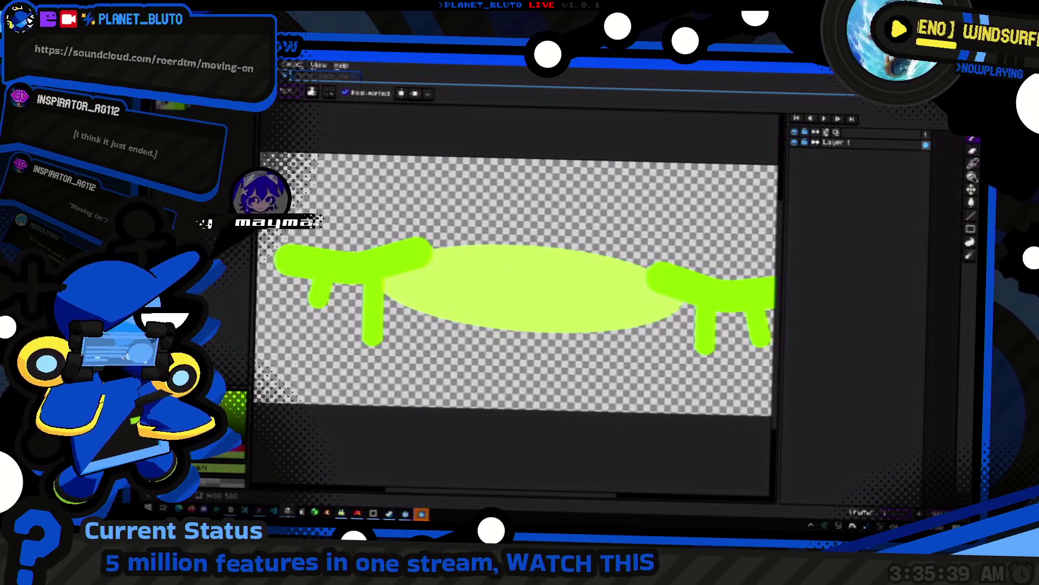
pyautogui.hotkey('ctrl', 'z')
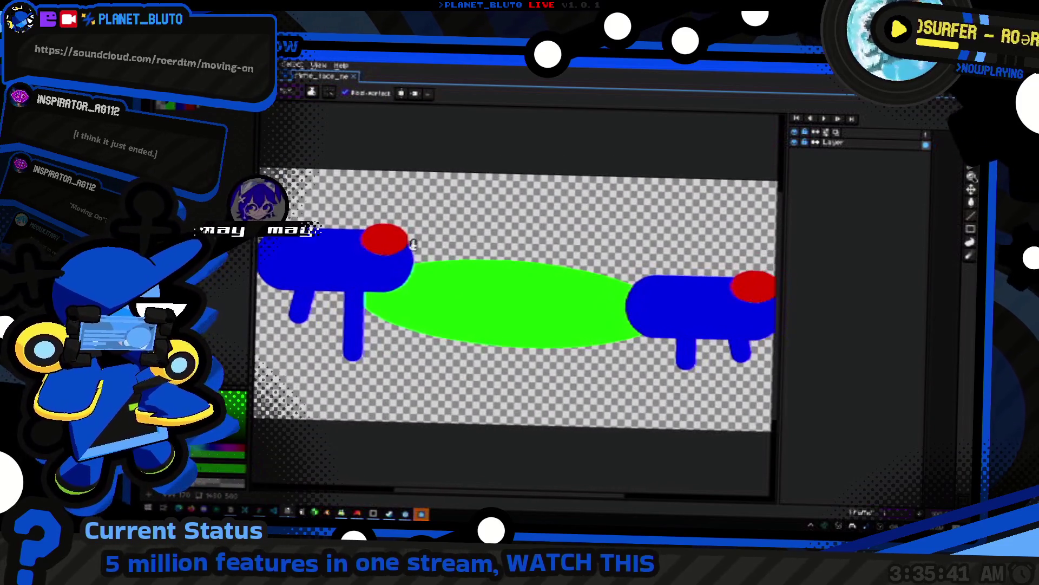
pyautogui.scroll(-1, 417, 246)
pyautogui.scroll(1, 422, 249)
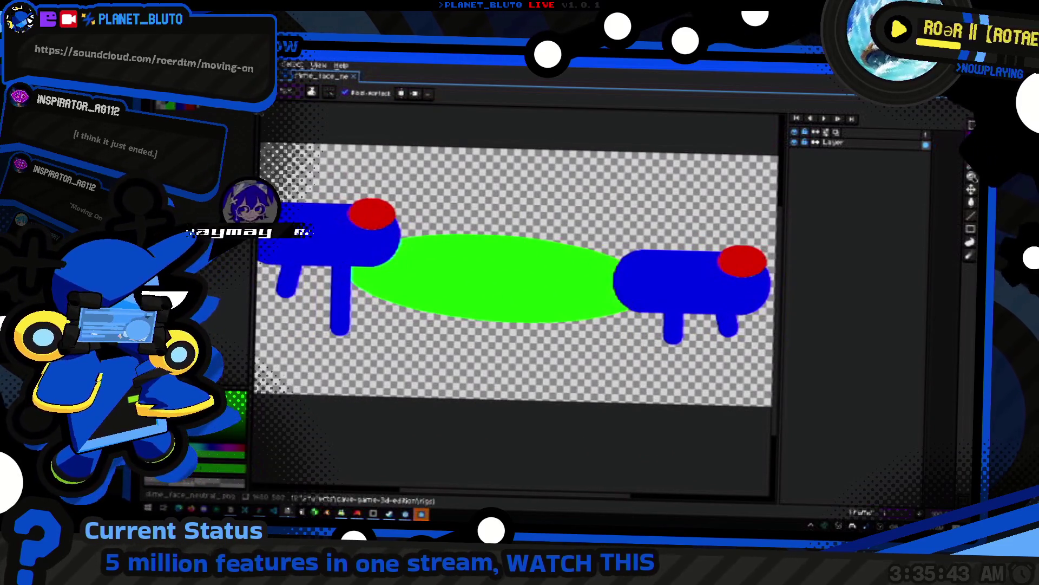
pyautogui.hotkey('ctrl', 'w')
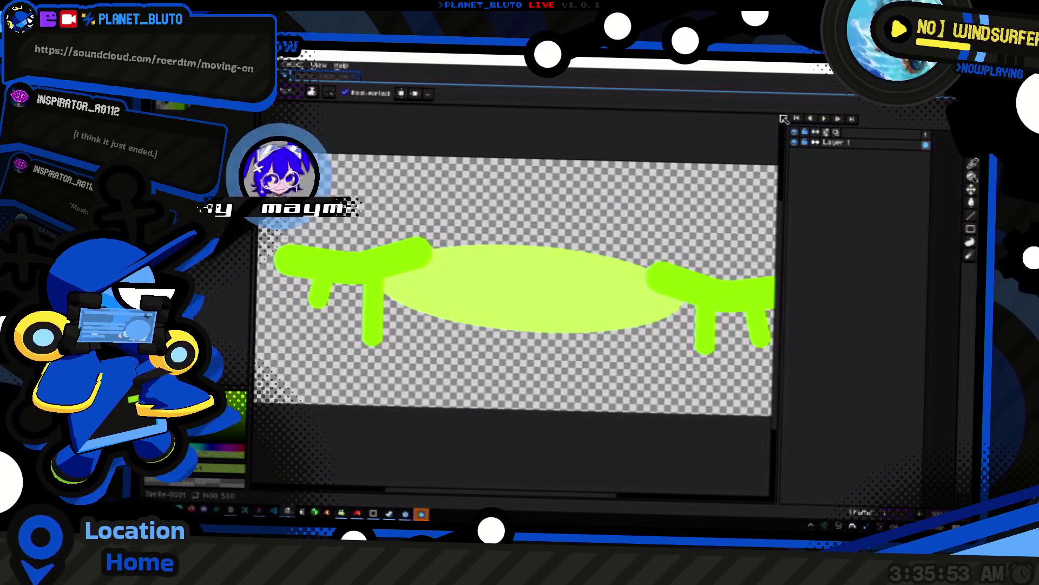
# - Switch between the sketch and slime_face_neutral tabs, ending on the face with pure green (0, 255, 0)
pyautogui.hscroll(-1, 500, 288)
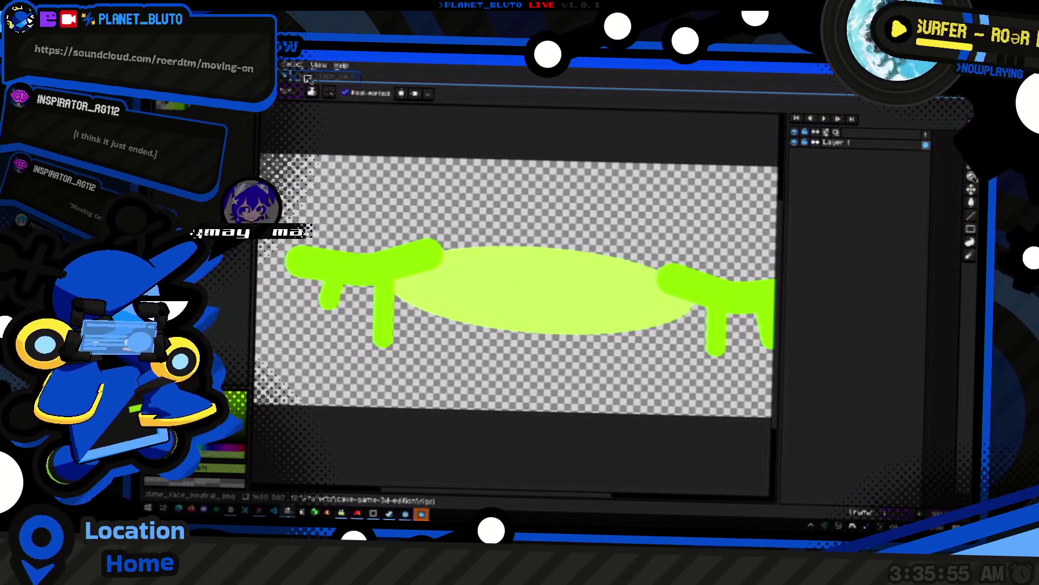
pyautogui.click(307, 78)
pyautogui.click(293, 76)
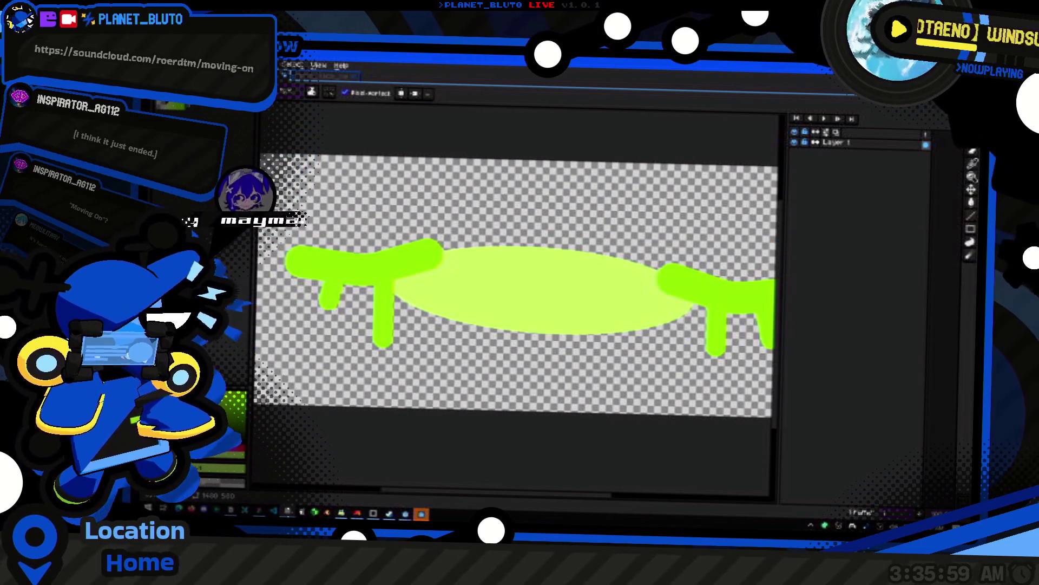
pyautogui.click(336, 77)
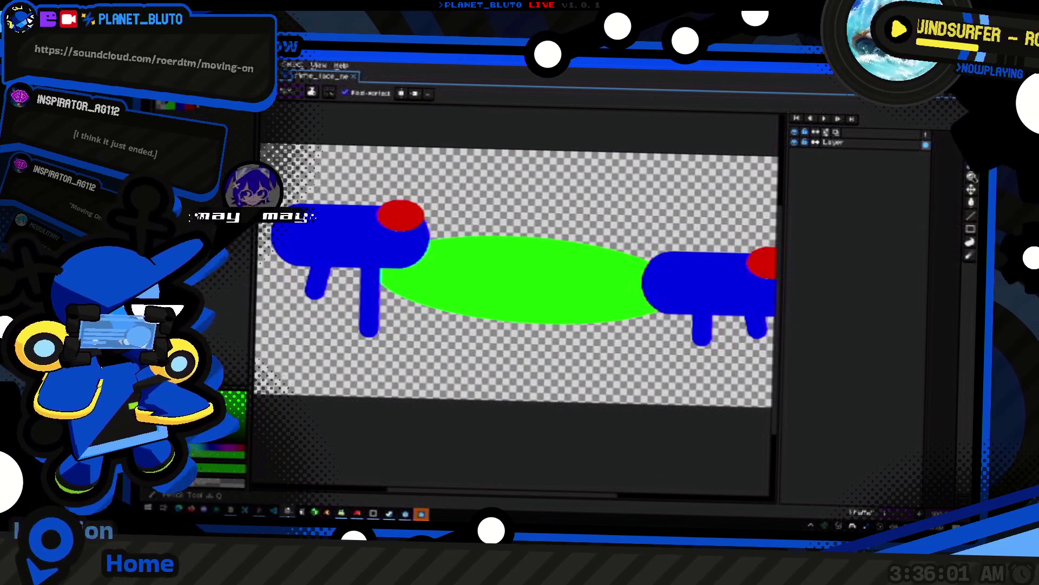
pyautogui.click(232, 406)
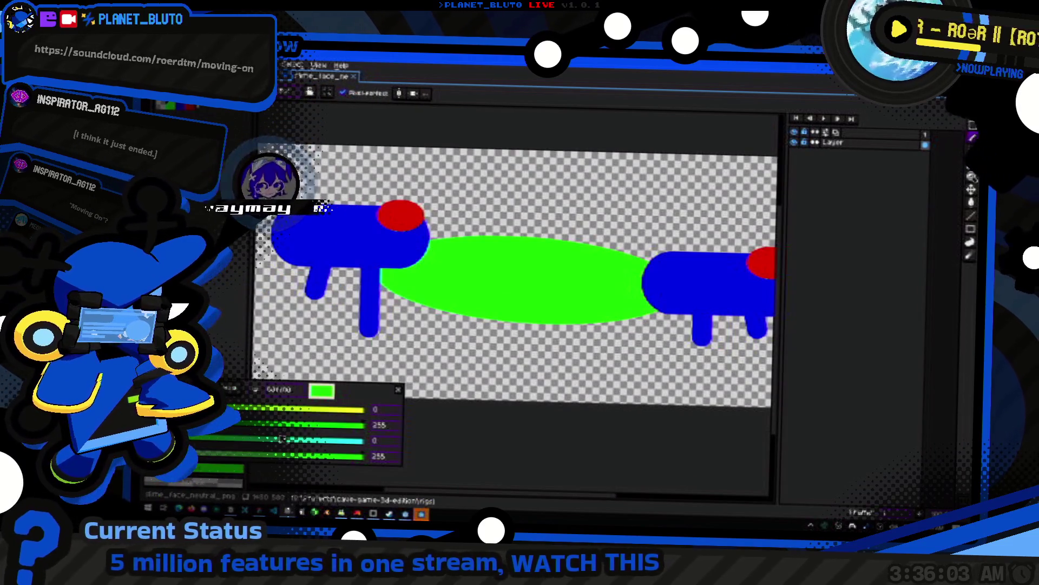
# - On the lime sketch, try recolouring the ellipse blue, undoing and redoing the change
pyautogui.click(325, 77)
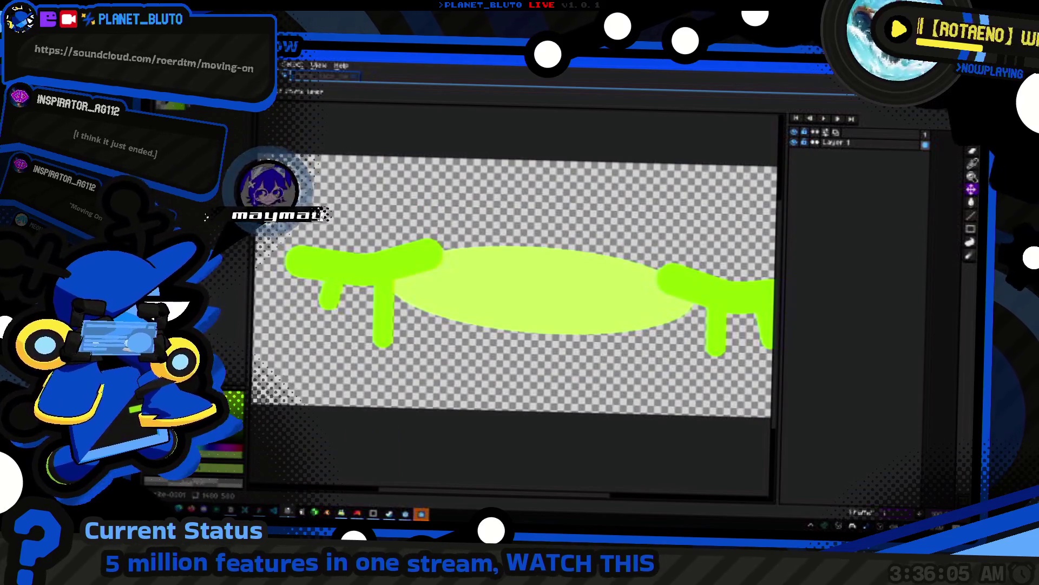
pyautogui.press('b')
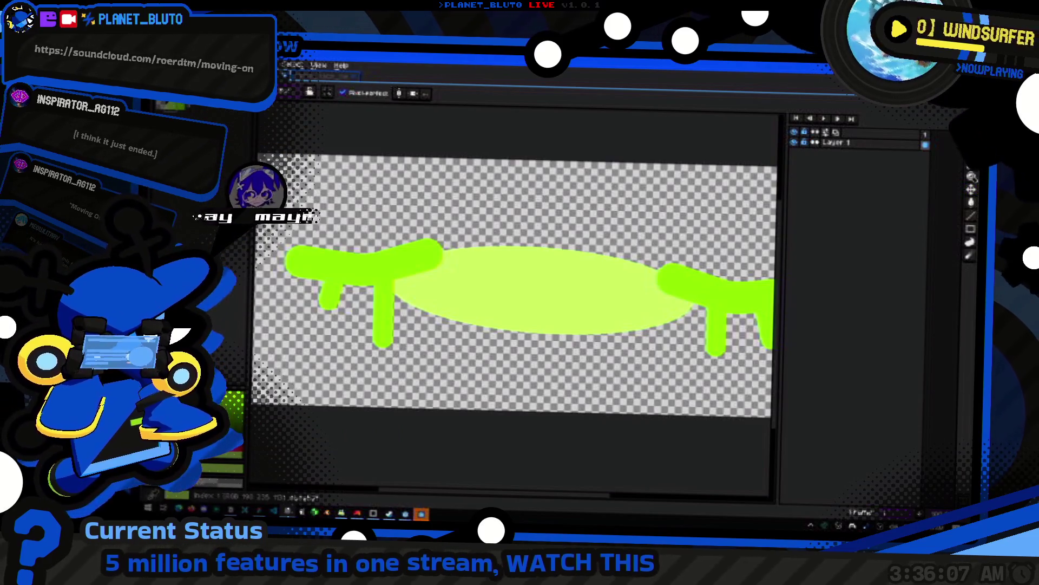
pyautogui.click(325, 477)
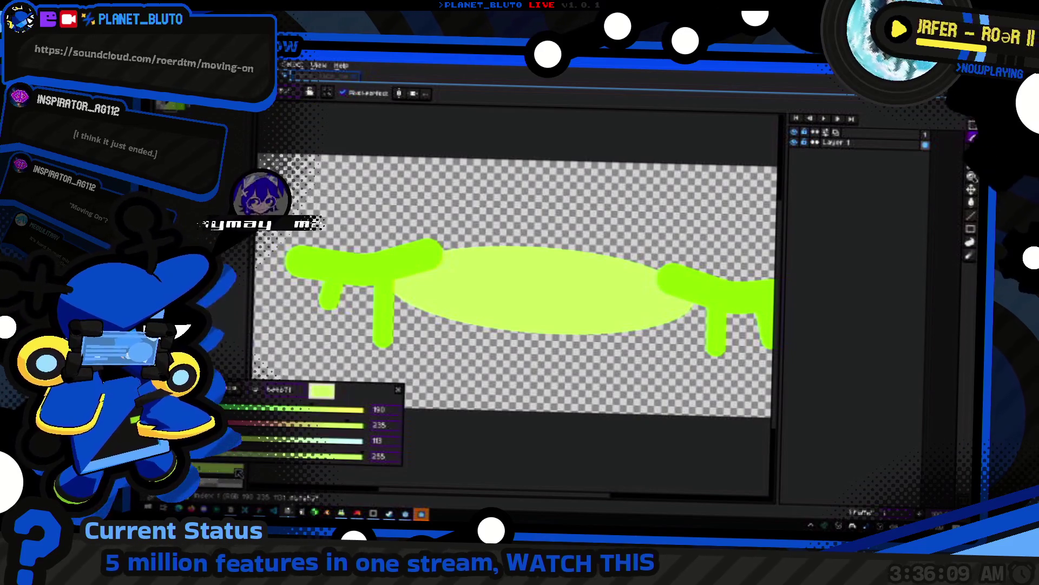
pyautogui.click(325, 428)
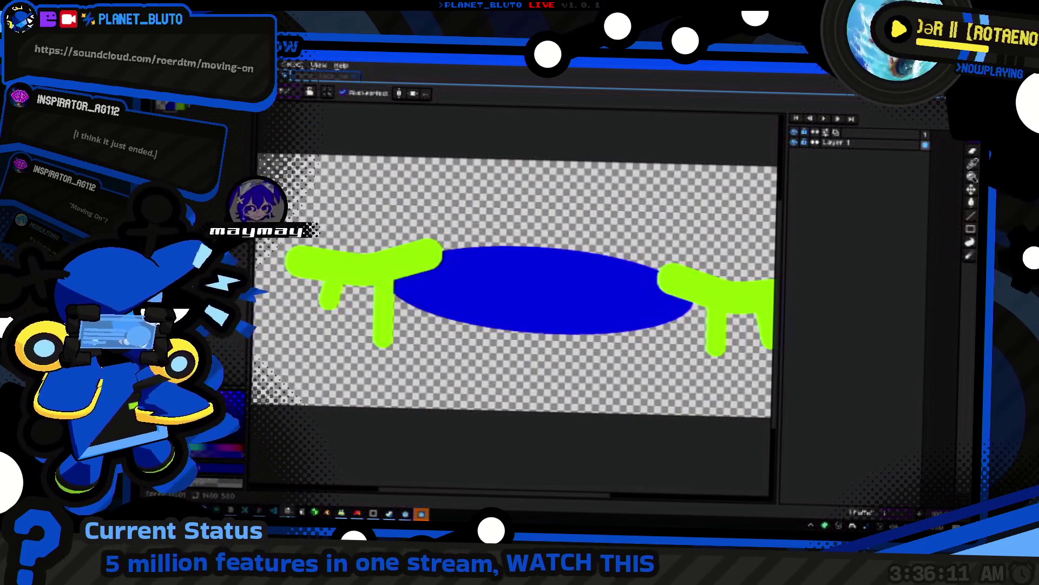
pyautogui.hotkey('ctrl', 'z')
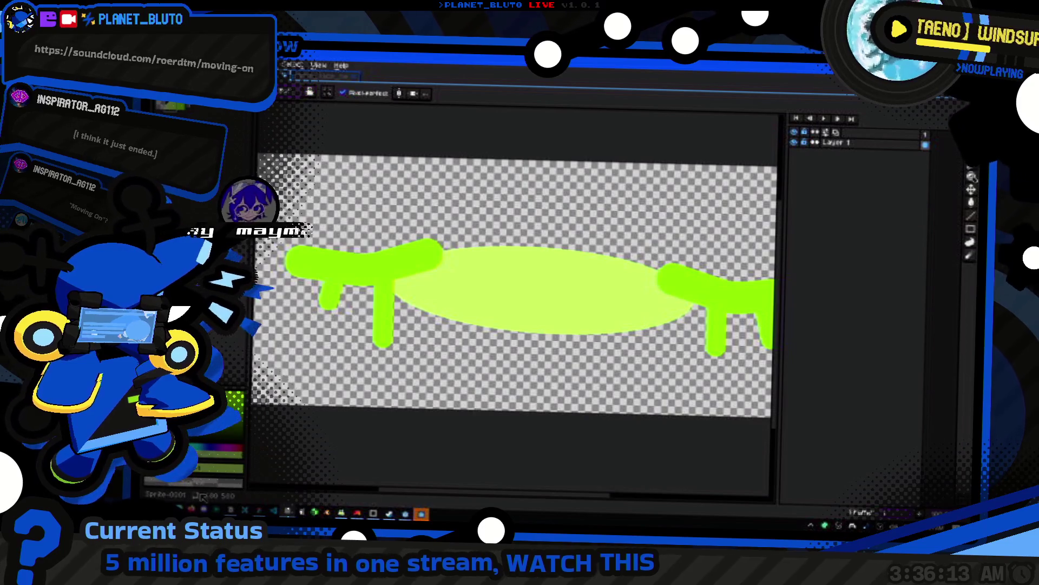
pyautogui.click(233, 450)
pyautogui.hotkey('ctrl', 'y')
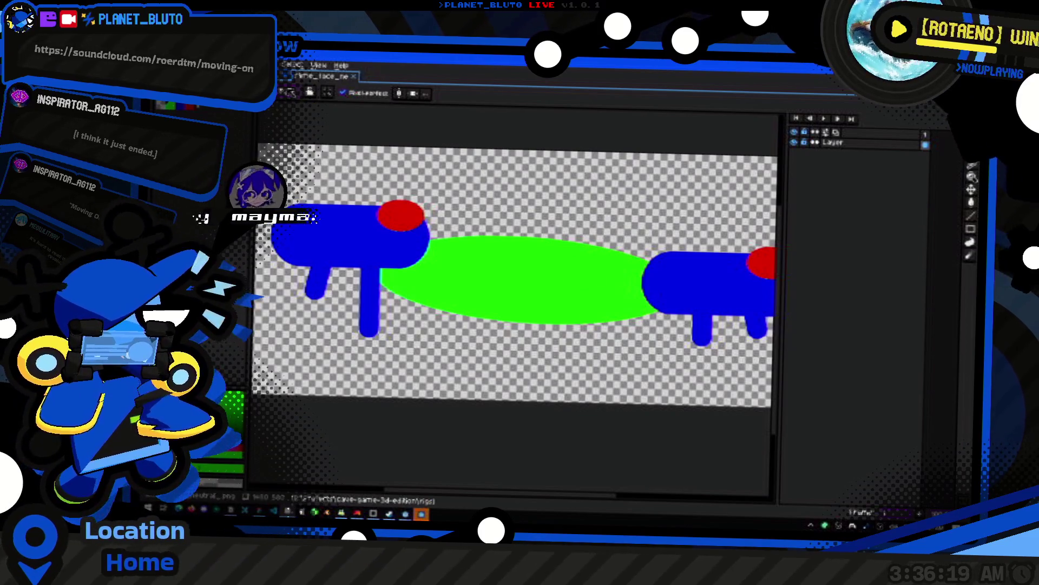
# - Set the ellipse's palette colour to bright green 00ff00
pyautogui.hotkey('ctrl', 'Tab')
pyautogui.doubleClick(238, 398)
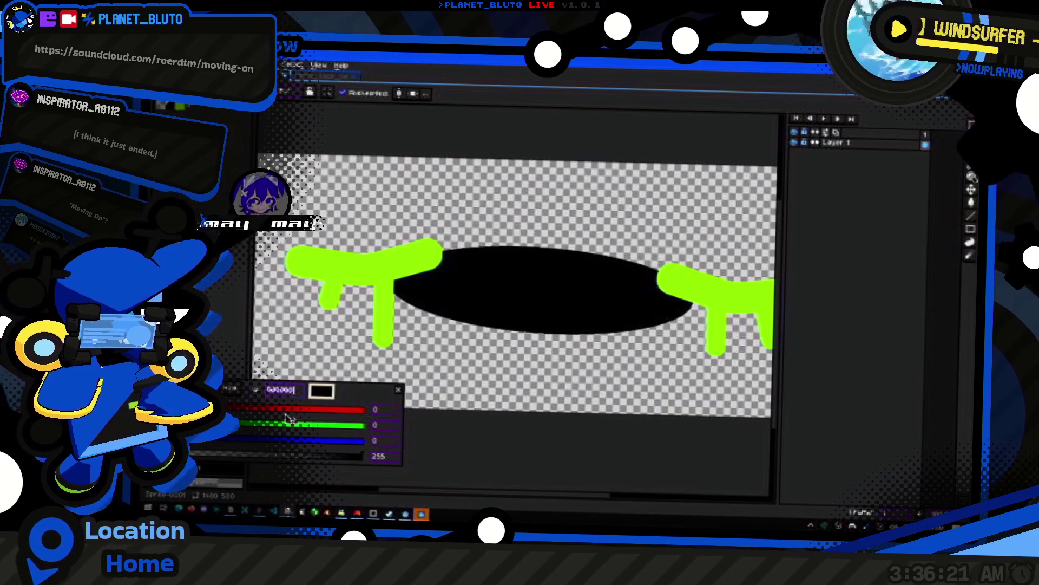
pyautogui.write('00ff00')
pyautogui.press('Return')
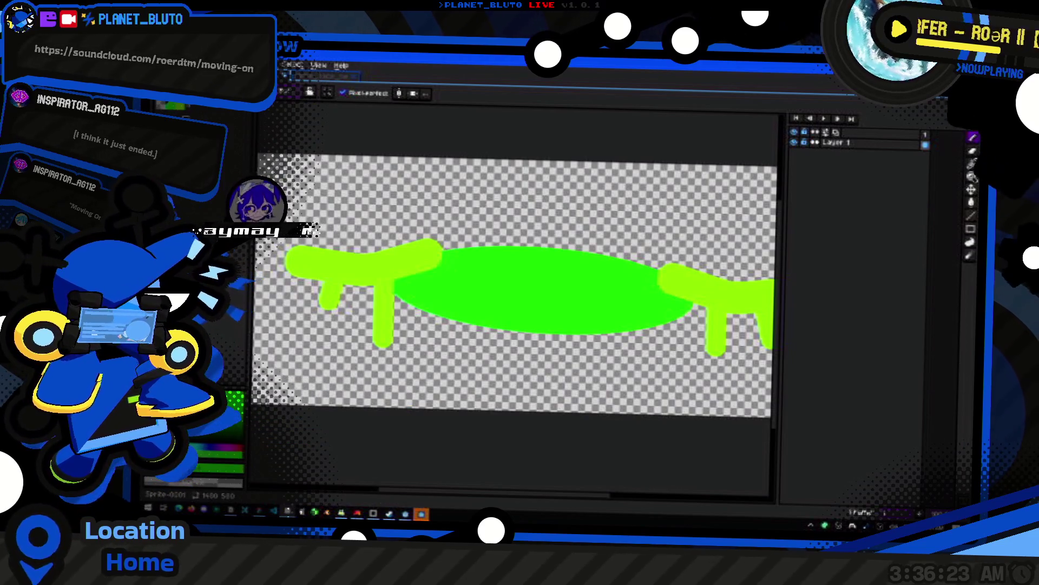
# - Turn the drip strokes blue to match the reference face, then start saving using slime_face_mod as the base name
pyautogui.hotkey('ctrl', 'Tab')
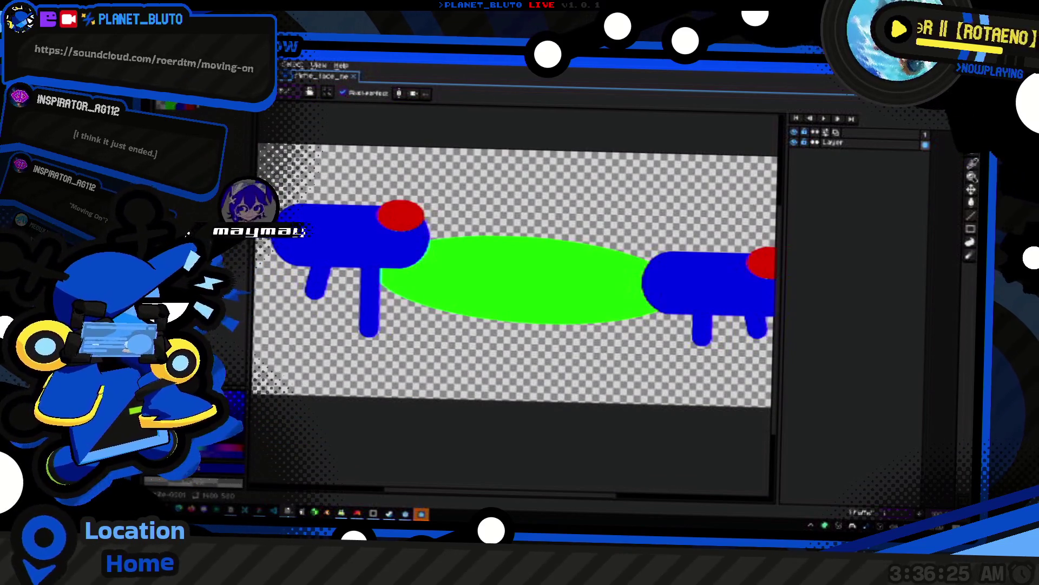
pyautogui.hotkey('ctrl', 'Tab')
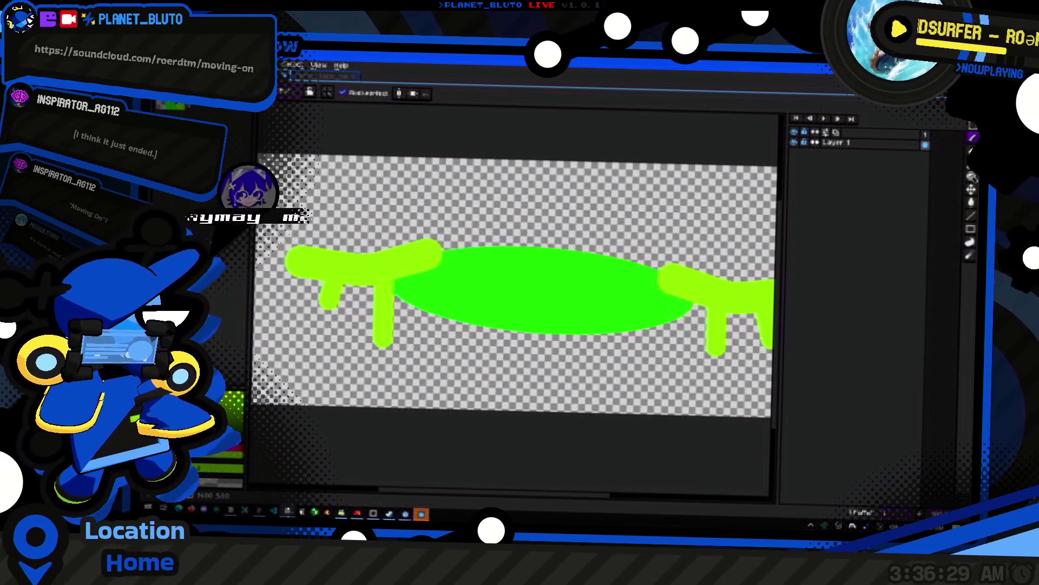
pyautogui.click(224, 467)
pyautogui.press('Escape')
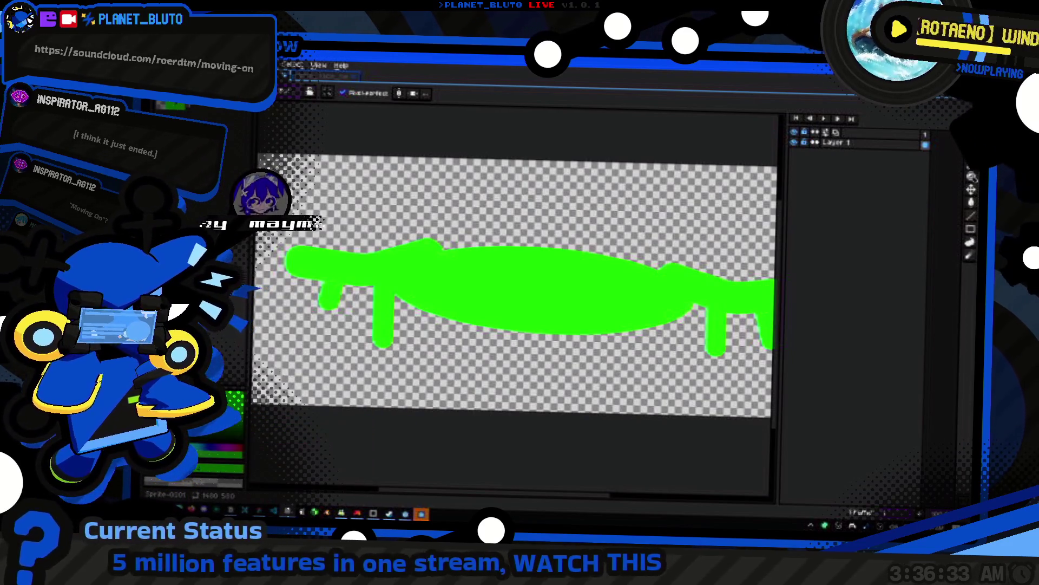
pyautogui.hotkey('ctrl', 'Tab')
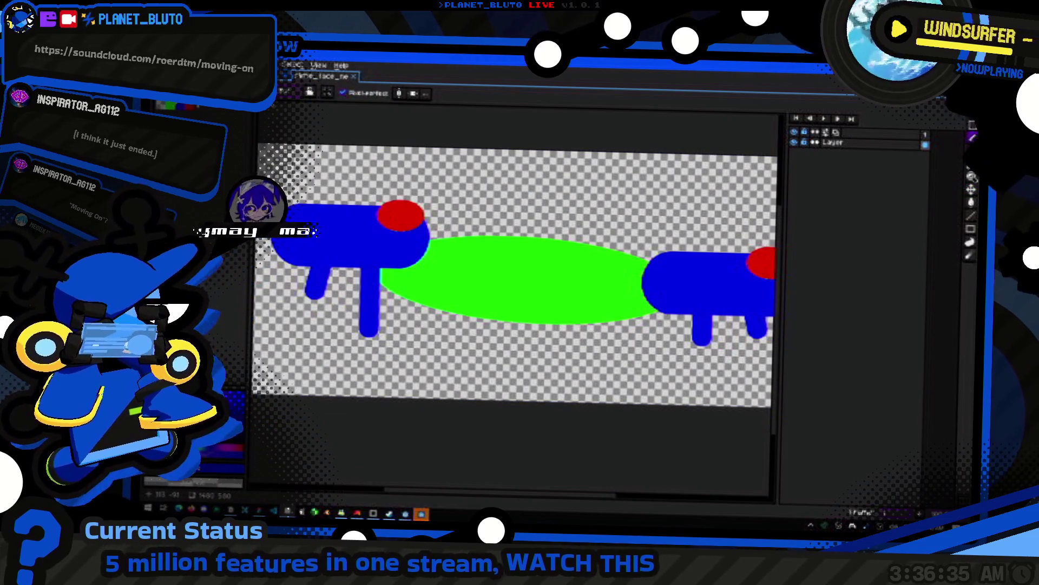
pyautogui.hotkey('ctrl', 'w')
pyautogui.click(209, 468)
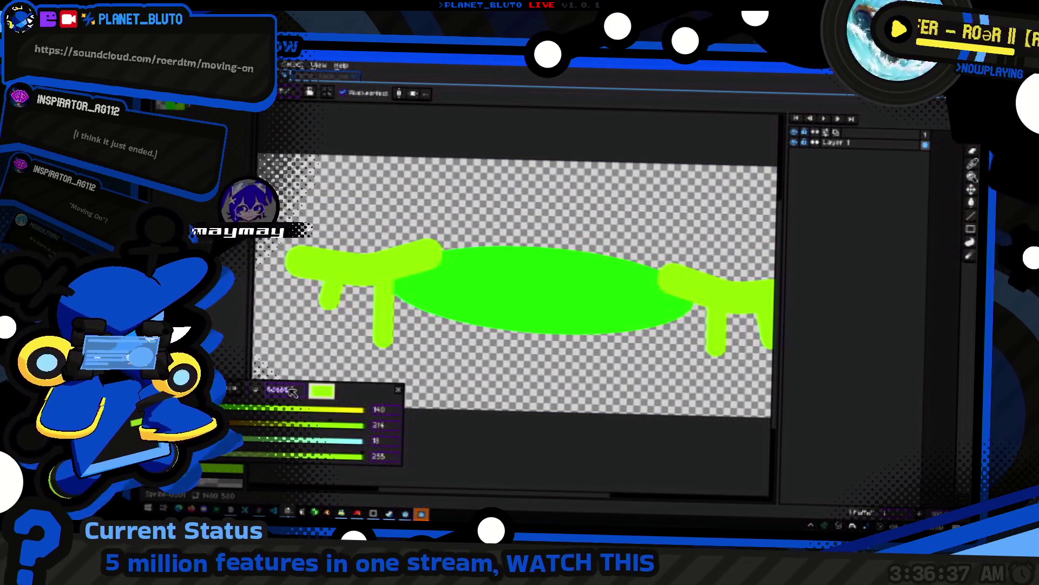
pyautogui.hotkey('ctrl', 'z')
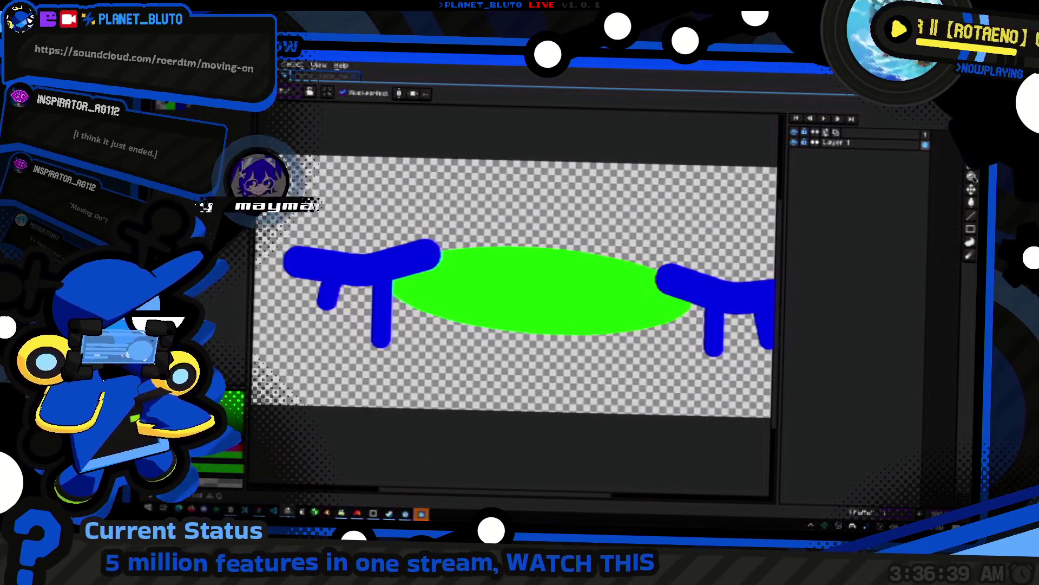
pyautogui.scroll(-3, 491, 287)
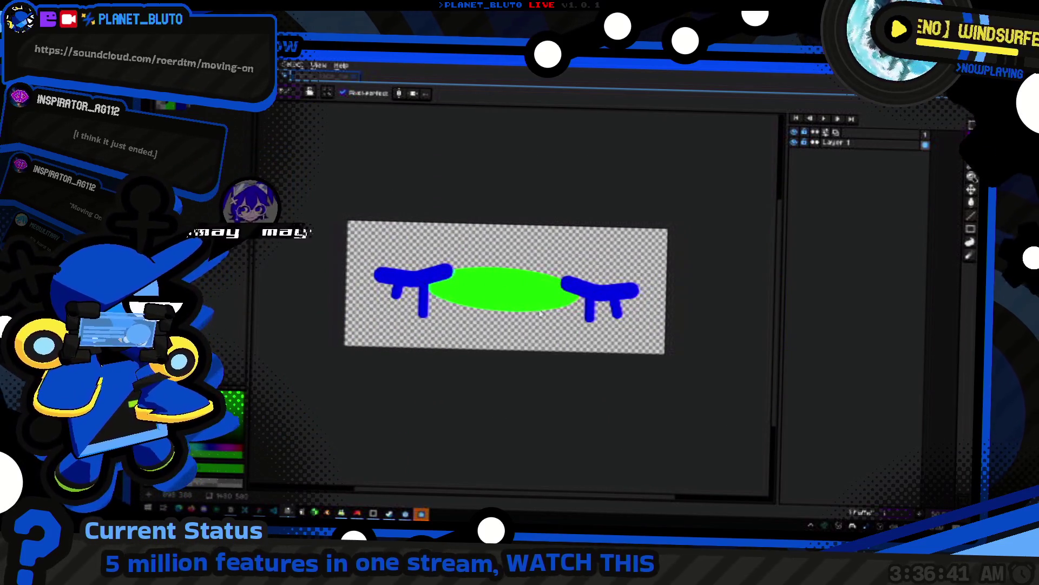
pyautogui.hotkey('ctrl', 's')
pyautogui.click(616, 200)
# - Change 'mod' to 'sad' to save slime_face_sad.png, then switch to Godot Engine
pyautogui.click(393, 349)
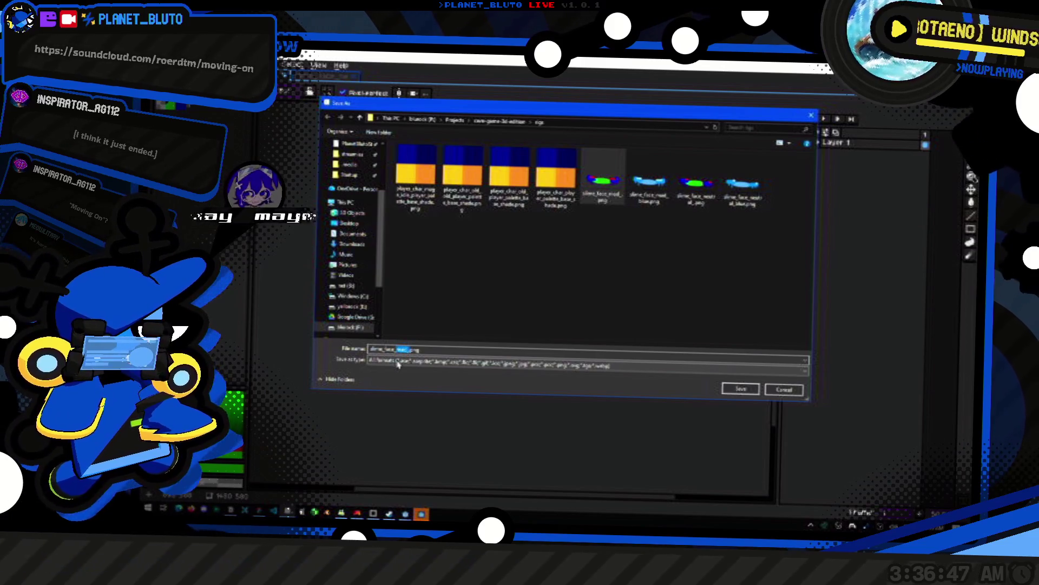
pyautogui.write('sad')
pyautogui.press('Return')
pyautogui.hotkey('alt', 'Tab')
pyautogui.hotkey('alt', 'Tab')
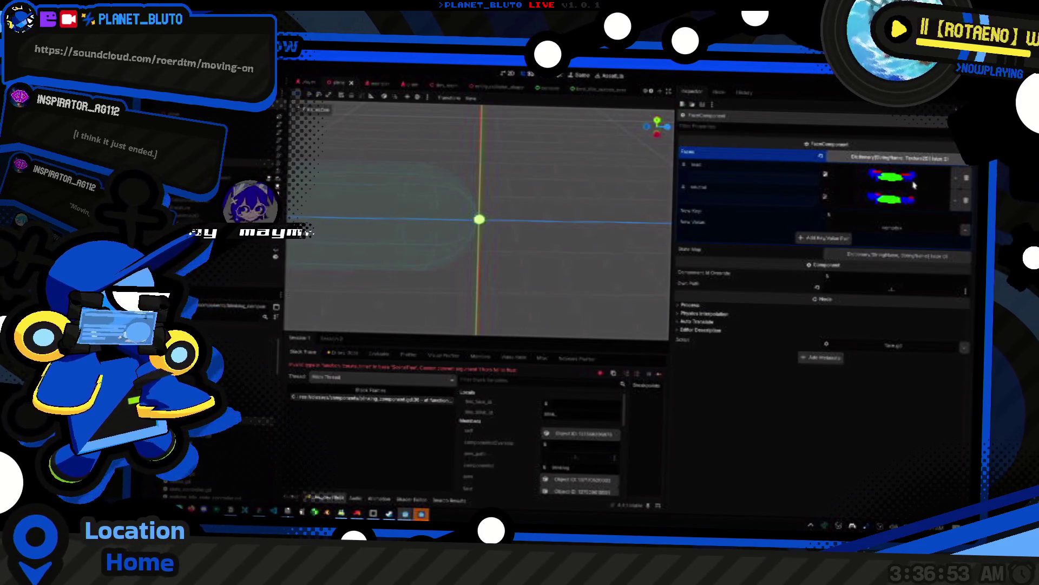
# - Set the Faces New Value to a face Texture2D and add the first key/value pair
pyautogui.click(869, 230)
pyautogui.click(905, 391)
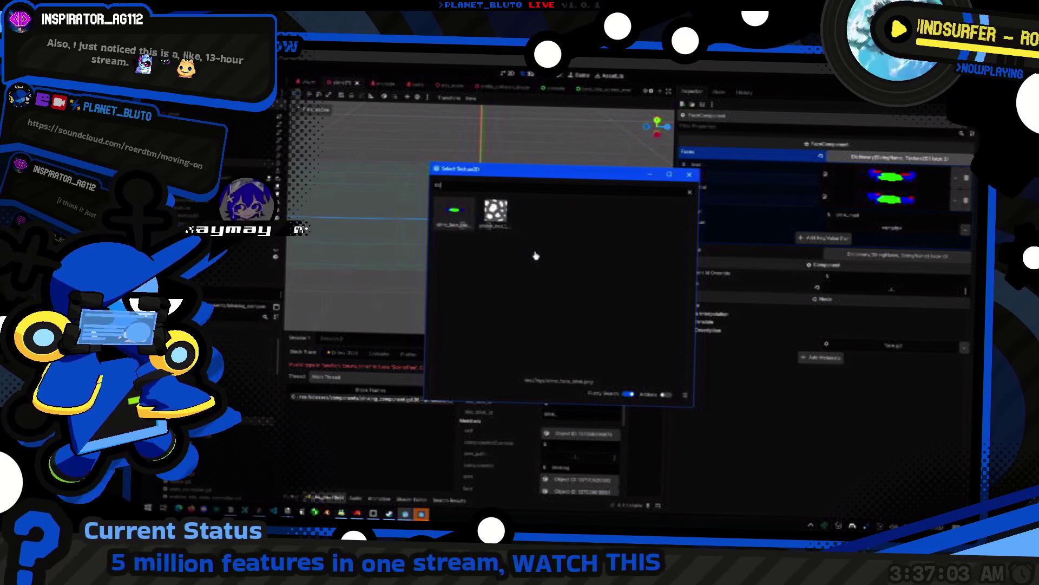
pyautogui.doubleClick(535, 255)
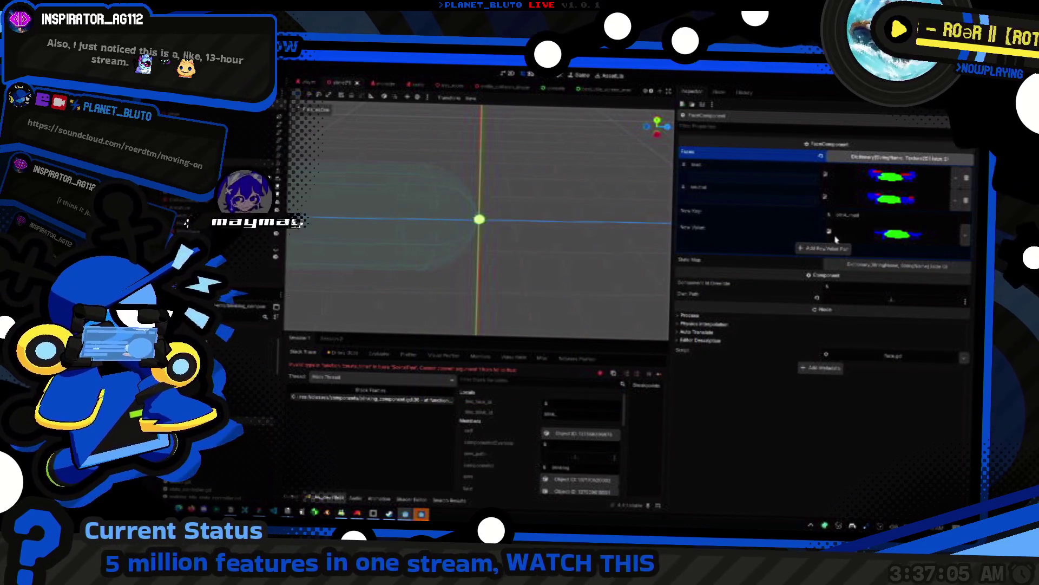
pyautogui.click(847, 248)
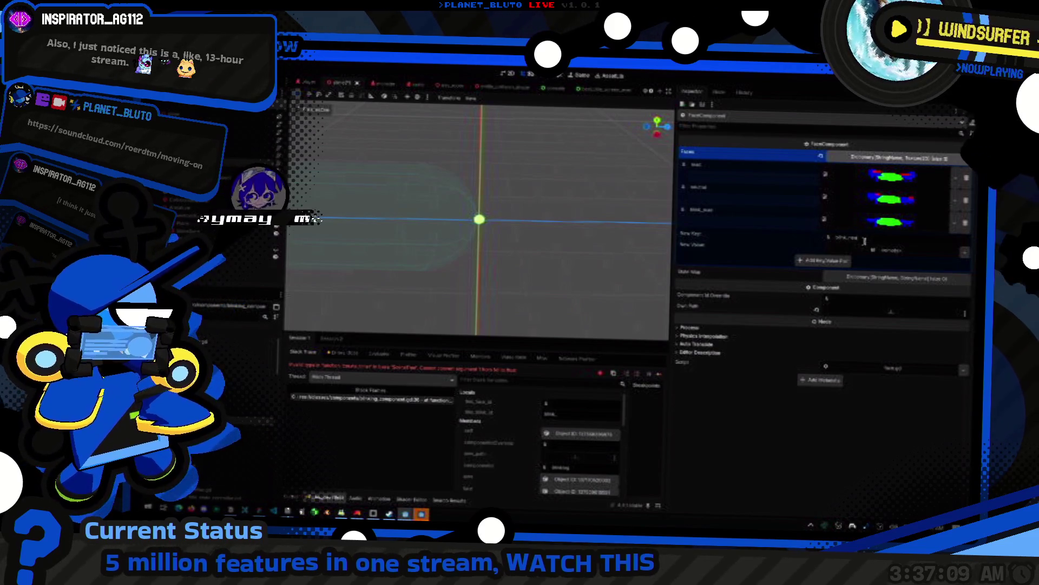
# - Quick Load the blink face texture as the new value and add the blink_neutral entry
pyautogui.click(888, 251)
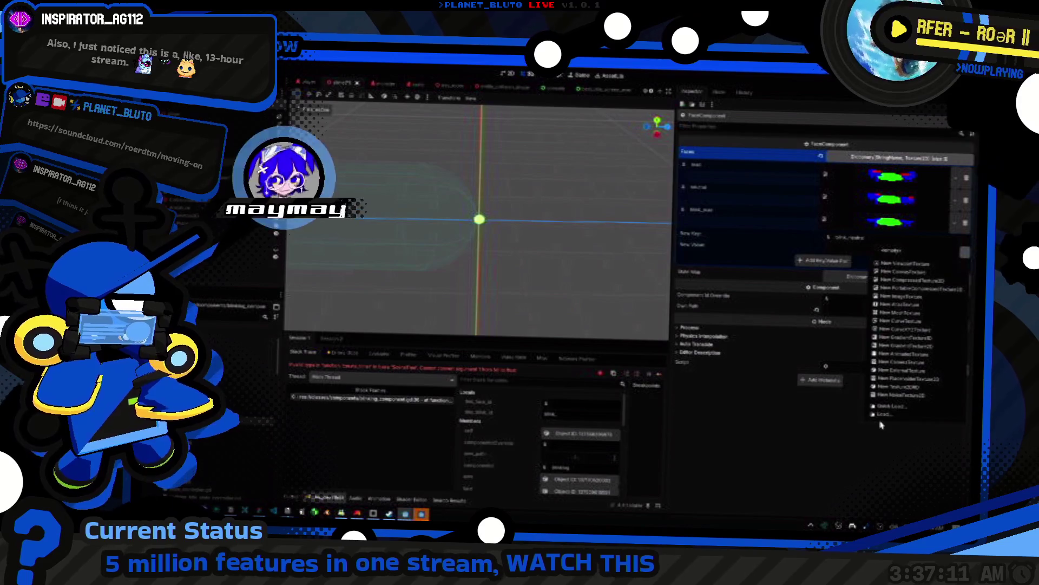
pyautogui.click(882, 422)
pyautogui.press('Escape')
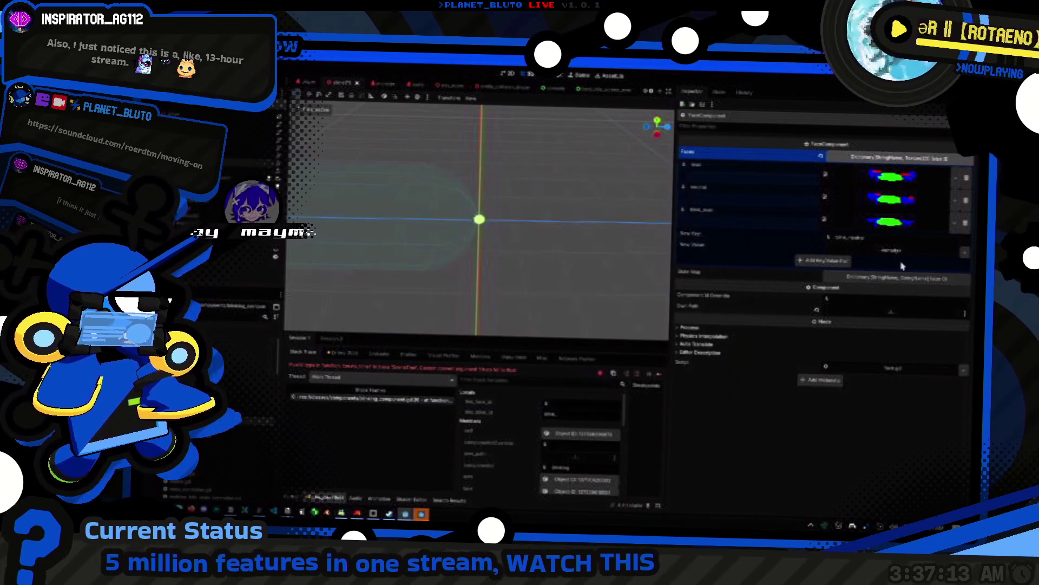
pyautogui.click(888, 251)
pyautogui.click(893, 407)
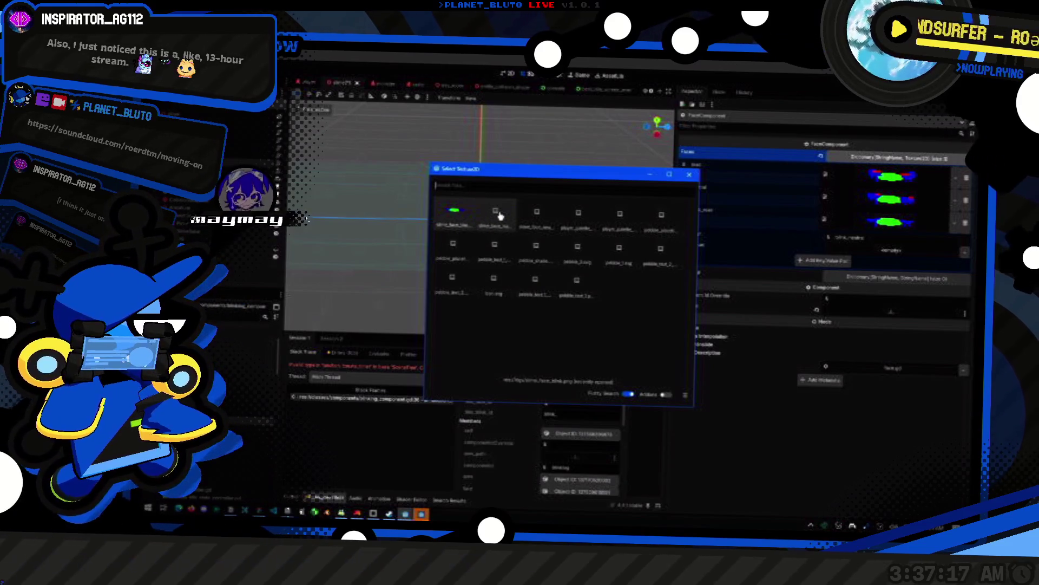
pyautogui.press('Down')
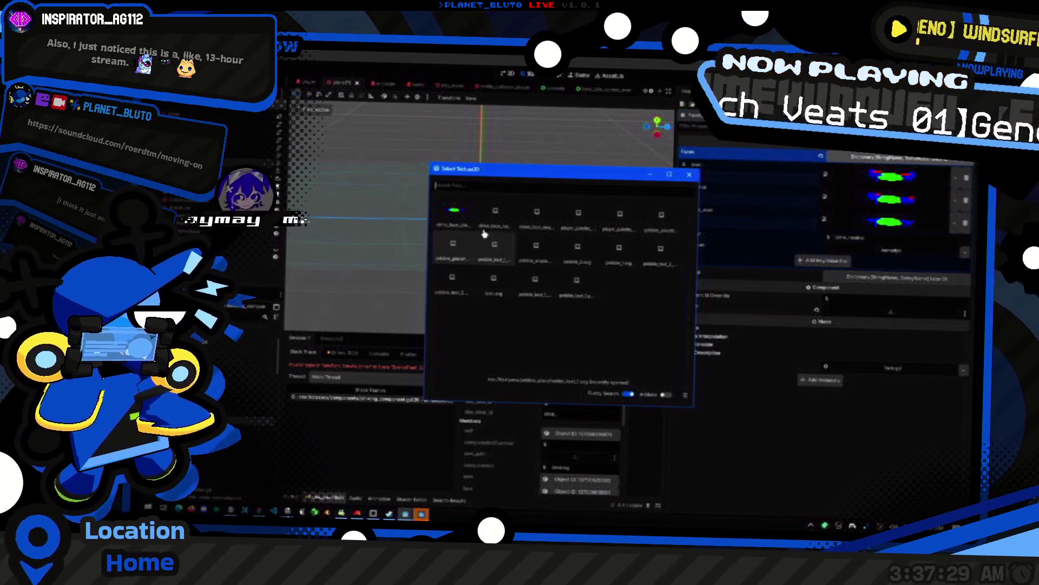
pyautogui.doubleClick(459, 212)
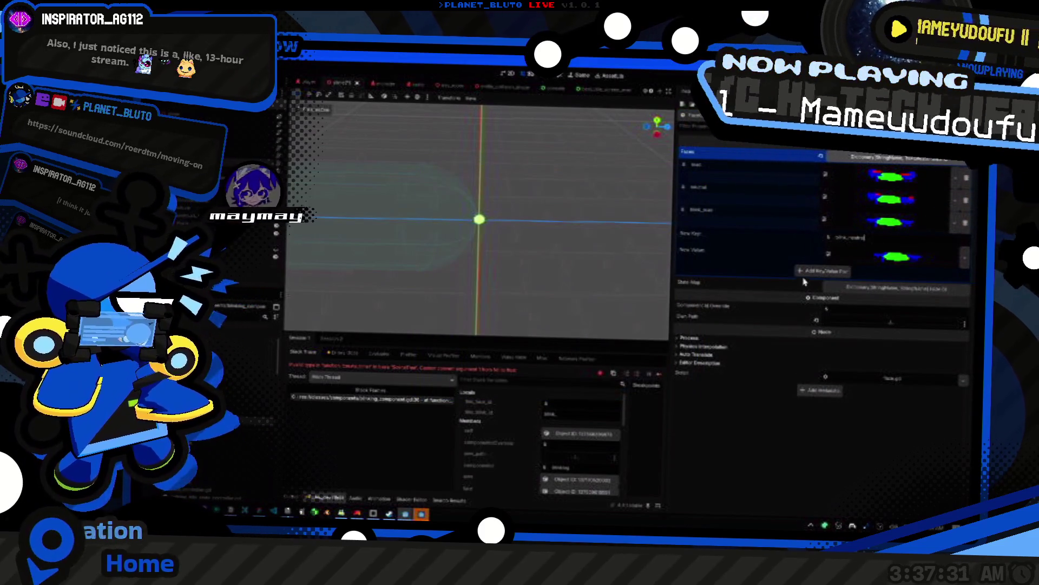
pyautogui.click(822, 271)
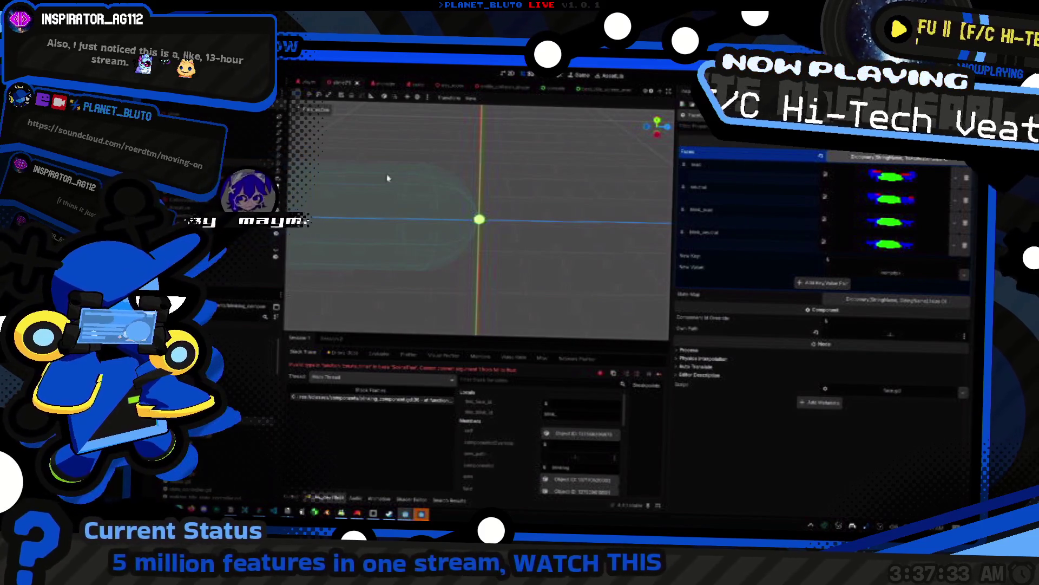
# - Save the scene and launch the game
pyautogui.hotkey('ctrl', 's')
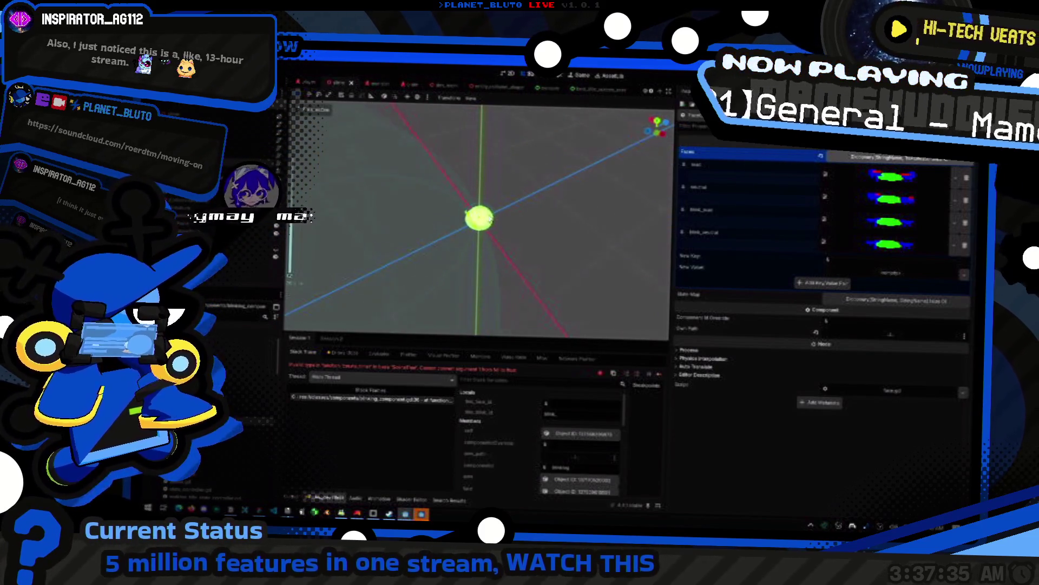
pyautogui.hotkey('alt', 'Tab')
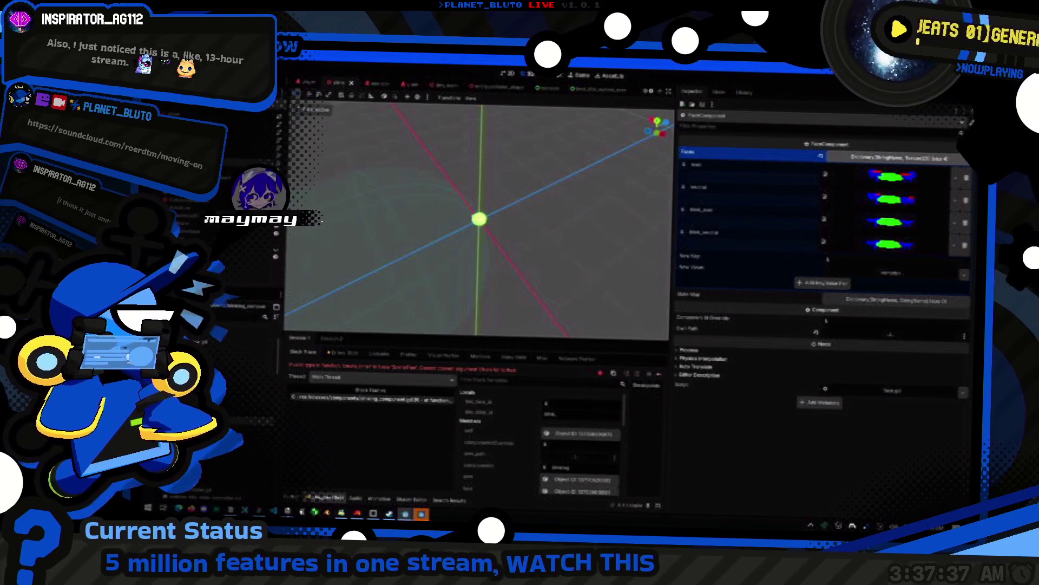
pyautogui.hotkey('ctrl', 's')
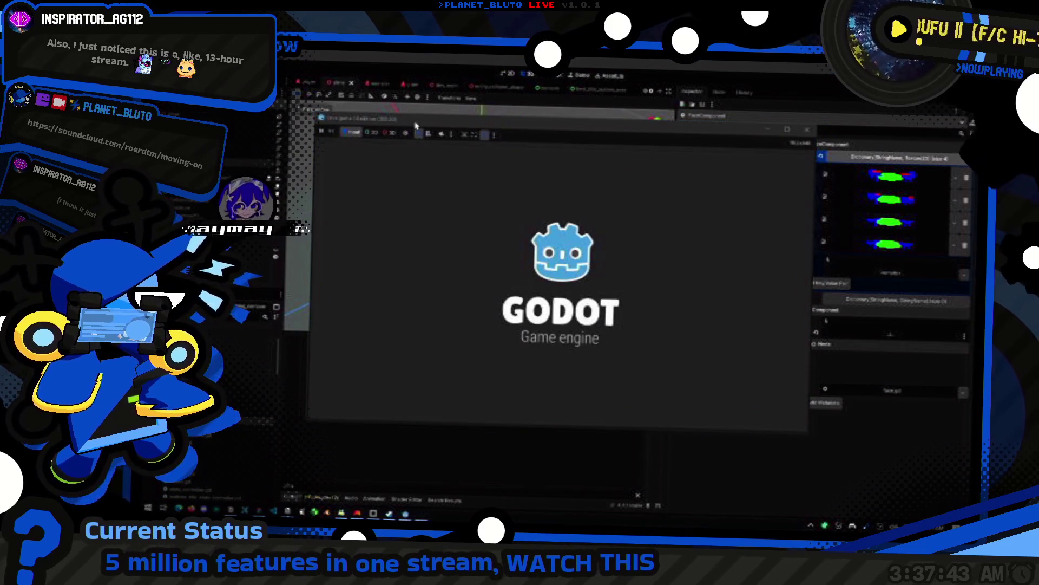
# - Join as the Knight, walk toward the green slime, then stop the game with F8
pyautogui.click(425, 183)
pyautogui.click(425, 213)
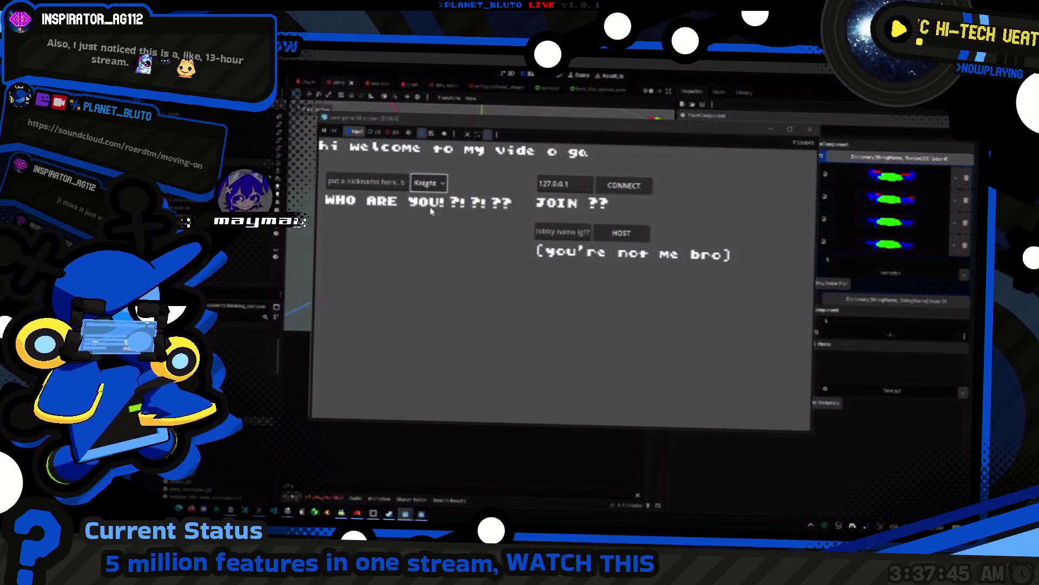
pyautogui.click(622, 233)
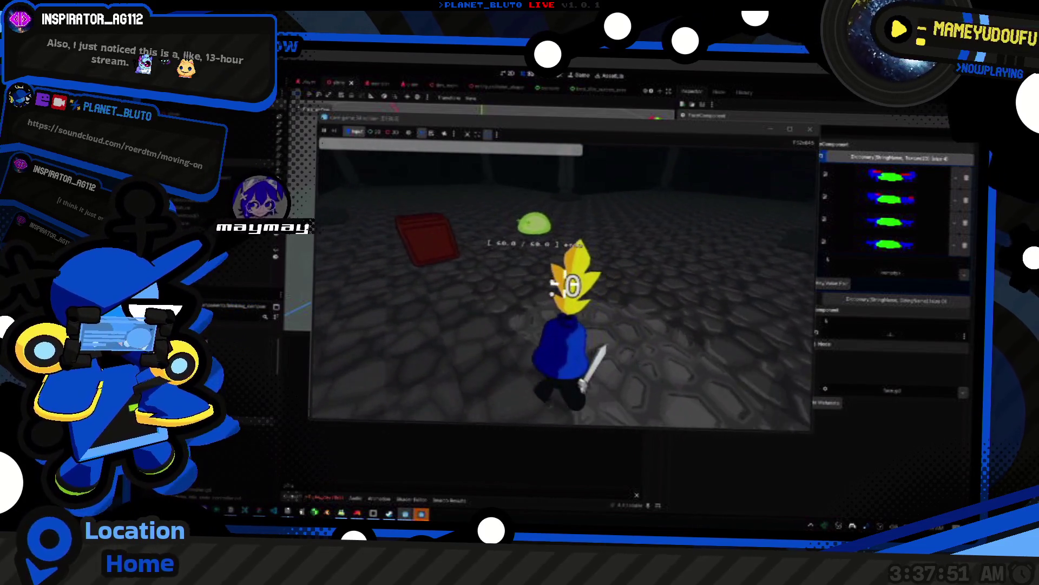
pyautogui.press('w')
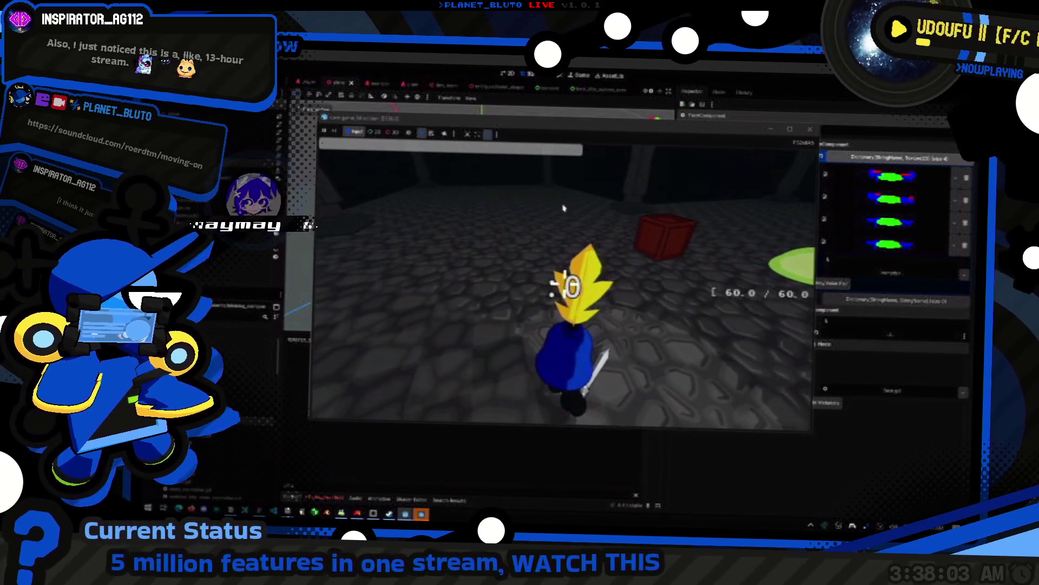
pyautogui.press('F8')
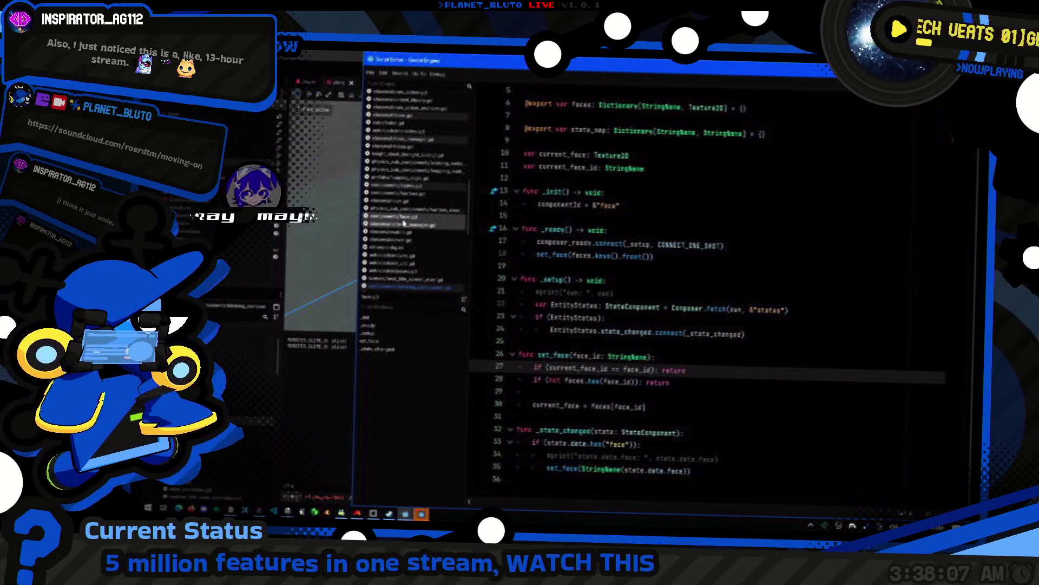
# - In blinking_component.gd, wrap the blink id expression on line 33 in StringName(...)
pyautogui.scroll(-3, 409, 232)
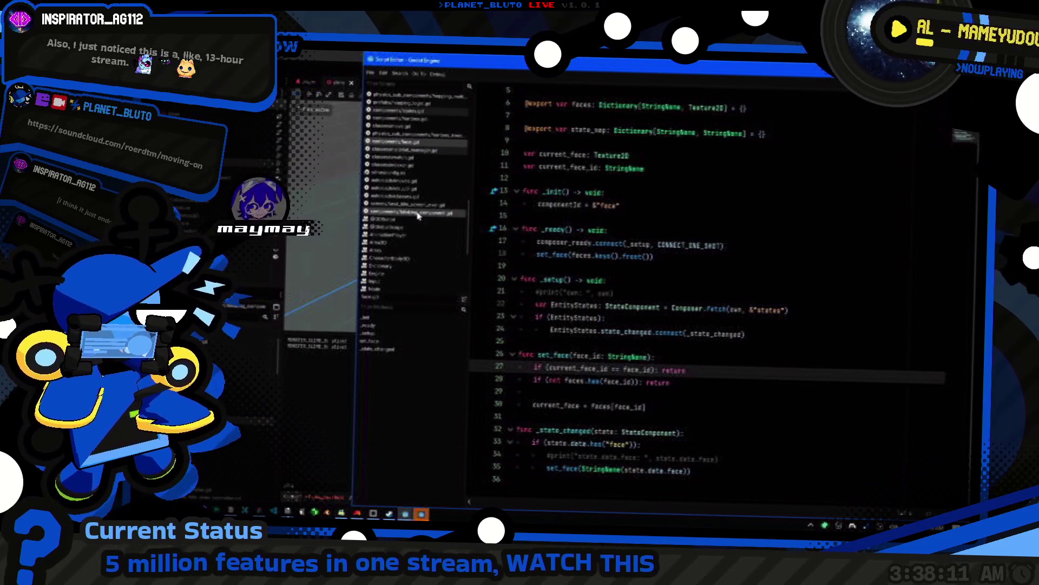
pyautogui.click(414, 212)
pyautogui.press('End')
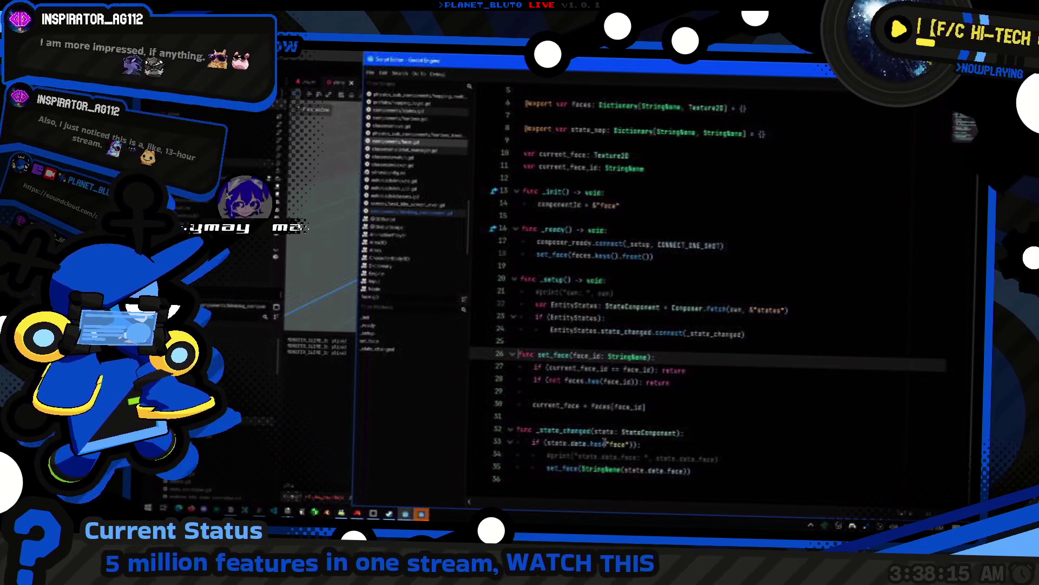
pyautogui.click(614, 403)
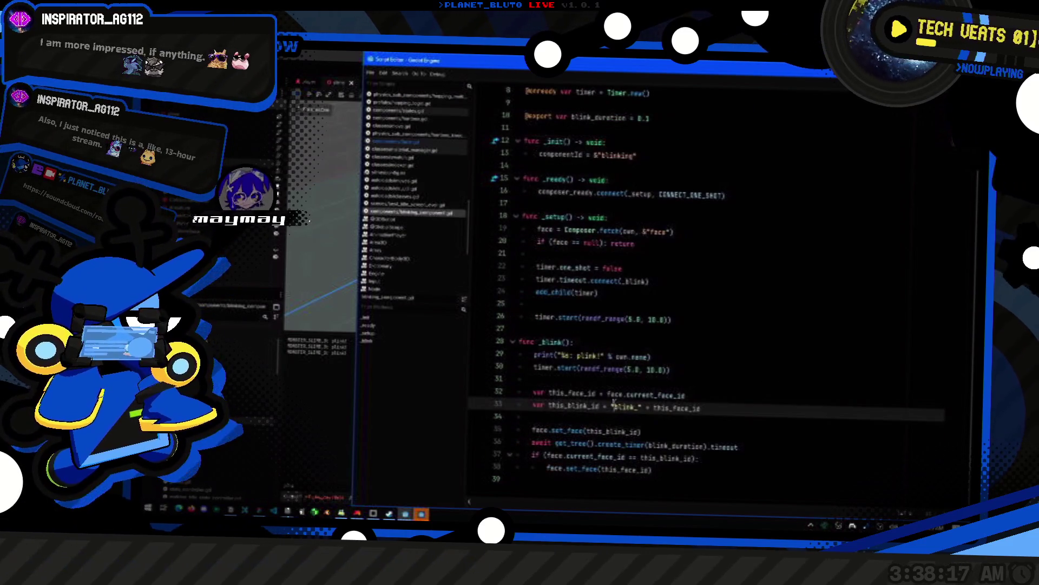
pyautogui.hotkey('shift', 'End')
pyautogui.write('(')
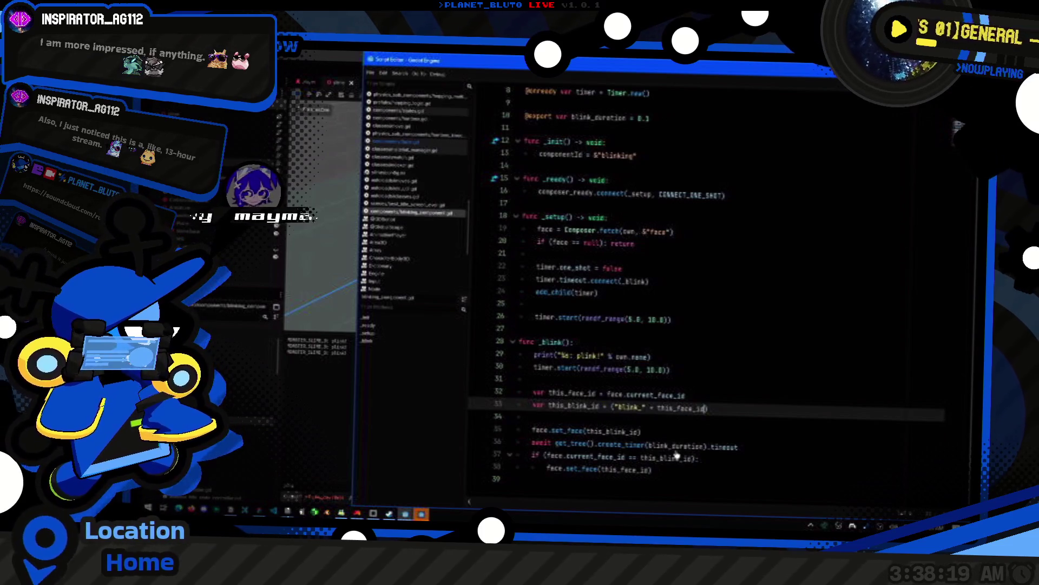
pyautogui.press('Left')
pyautogui.press('Left')
pyautogui.write('StringName')
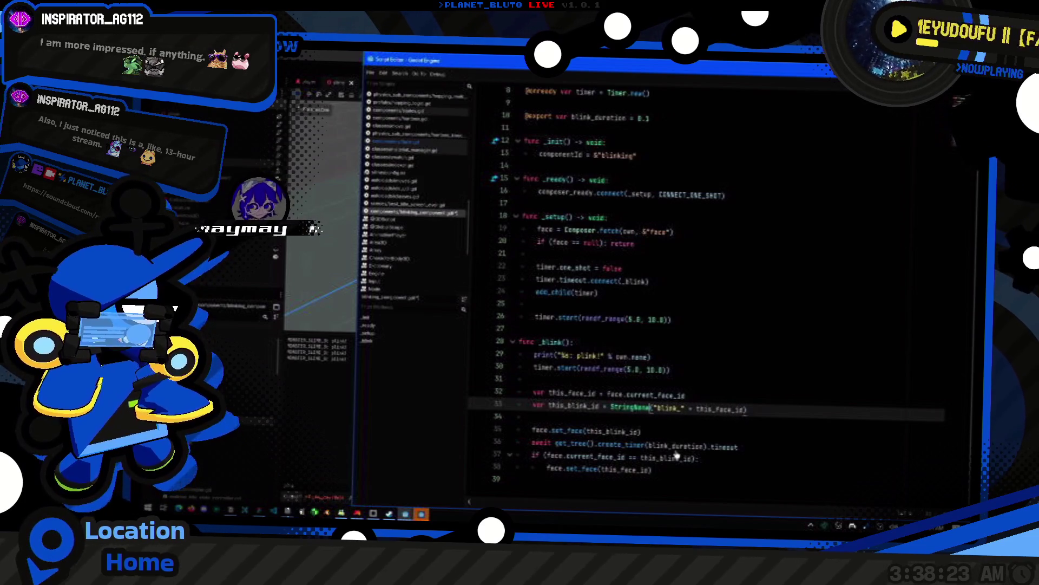
# - Check the this_face_id usage on lines 32–33 of the blink script
pyautogui.doubleClick(723, 411)
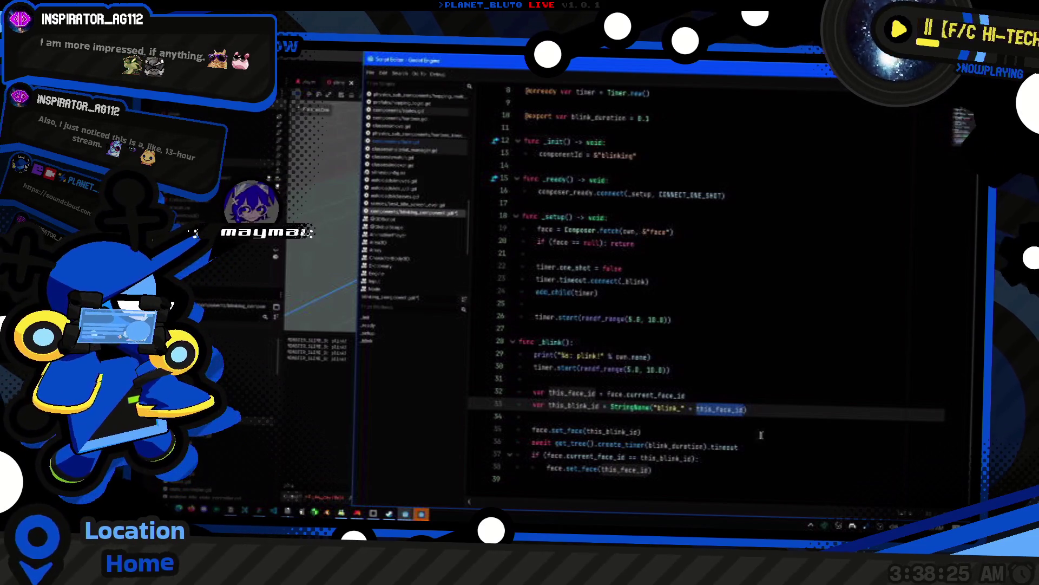
pyautogui.click(780, 399)
pyautogui.keyDown('ctrl'); pyautogui.click(664, 394); pyautogui.keyUp('ctrl')
pyautogui.hotkey('alt', 'Left')
pyautogui.press('Down')
pyautogui.press('End')
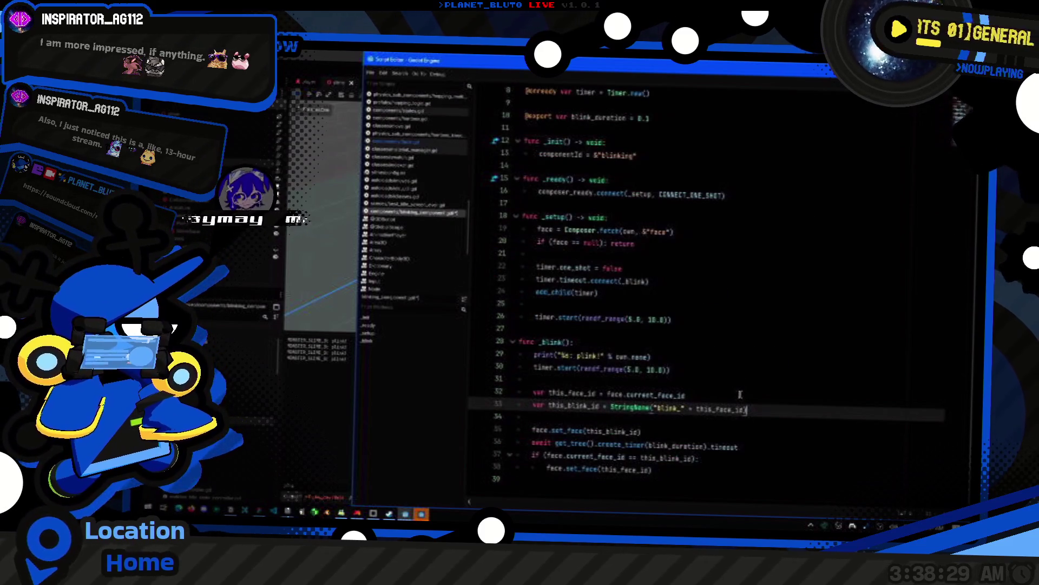
# - In the running game, detach the camera from the player and zoom onto the slime
pyautogui.hotkey('alt', 'Tab')
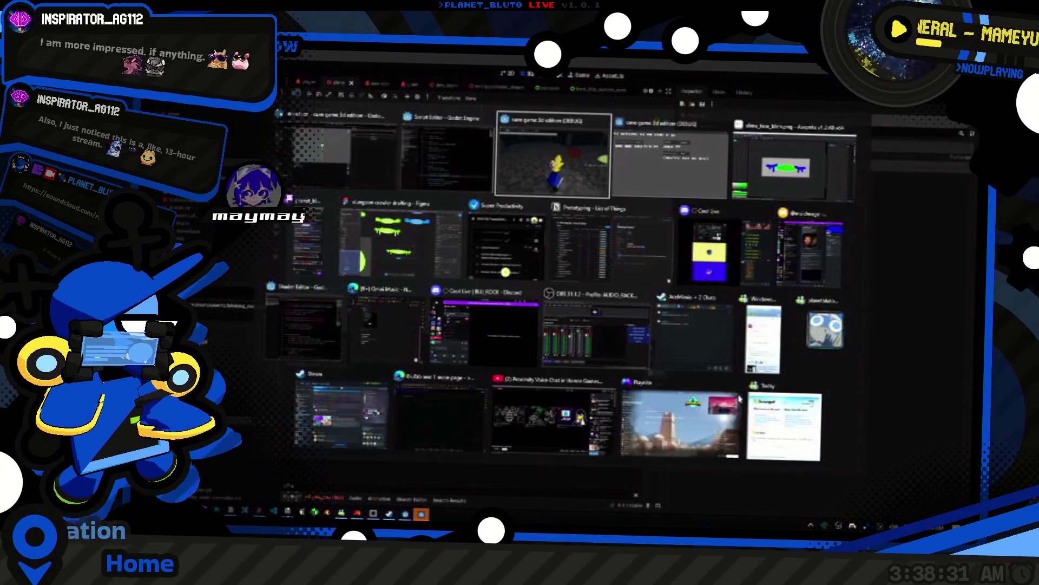
pyautogui.click(396, 141)
pyautogui.click(396, 136)
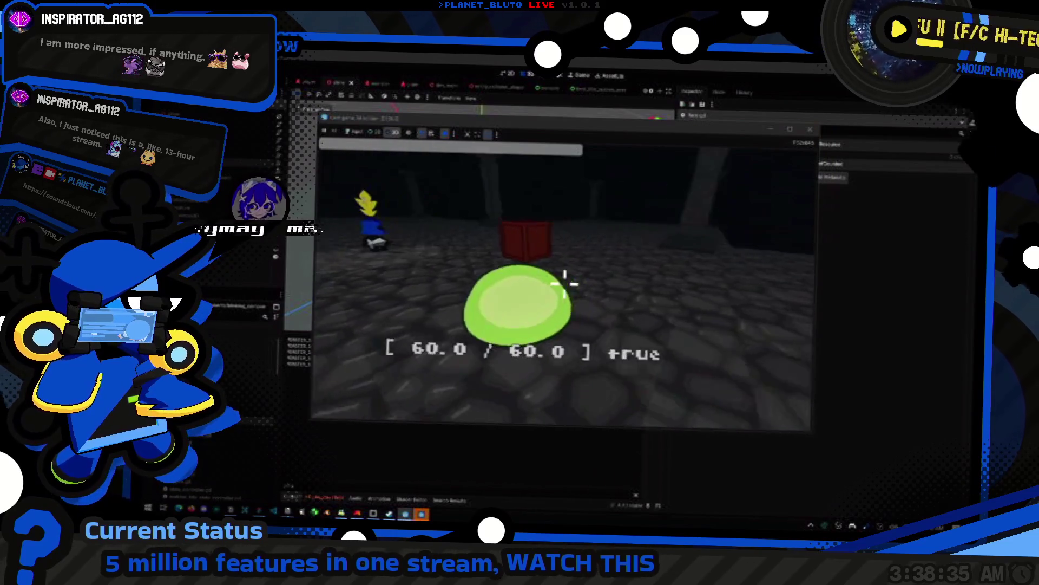
pyautogui.scroll(3, 625, 329)
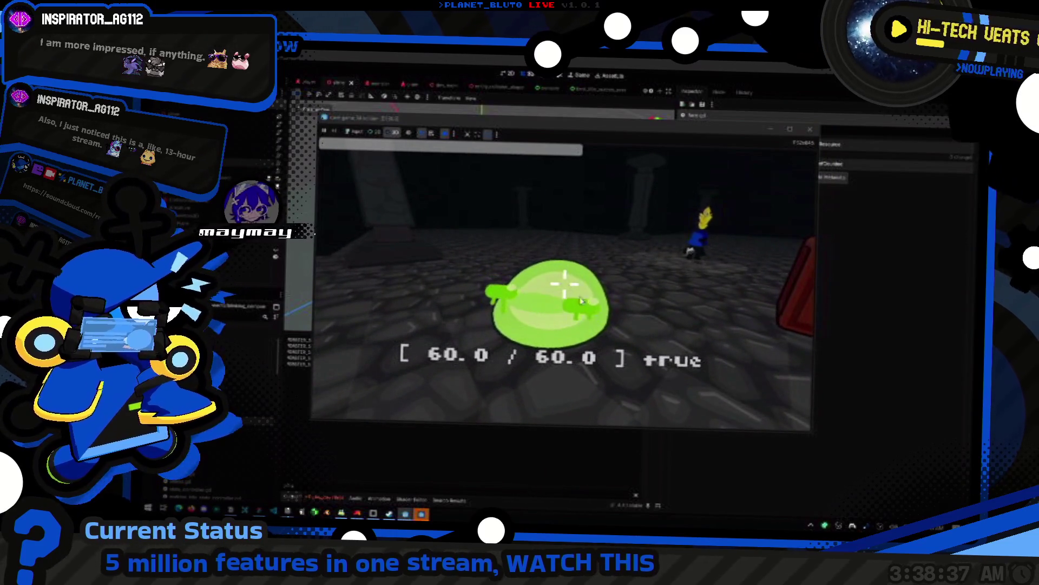
# - Return to the script editor and review the blink component's set_face call
pyautogui.hotkey('alt', 'Tab')
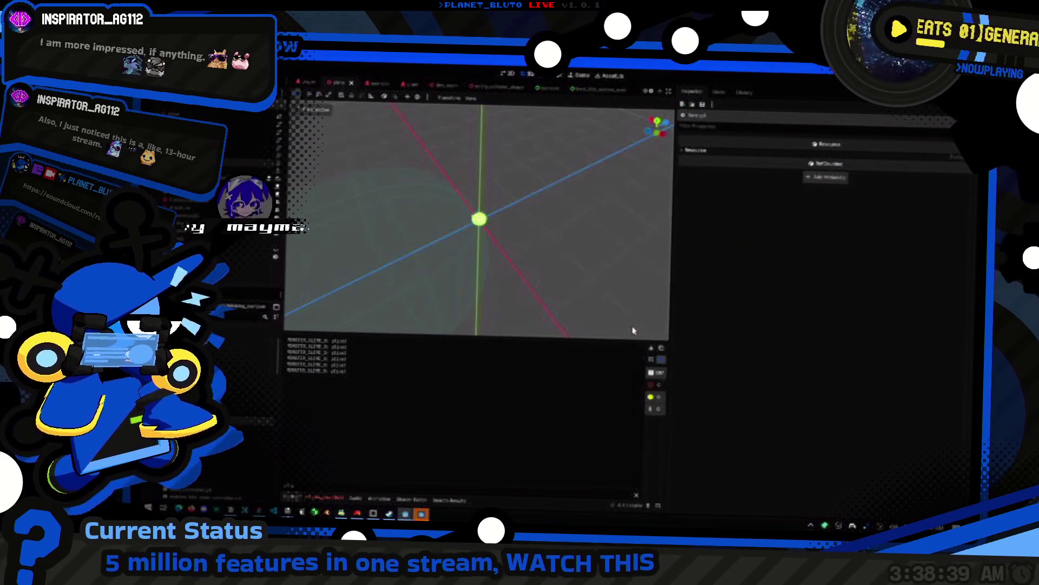
pyautogui.hotkey('alt', 'Tab')
pyautogui.click(749, 445)
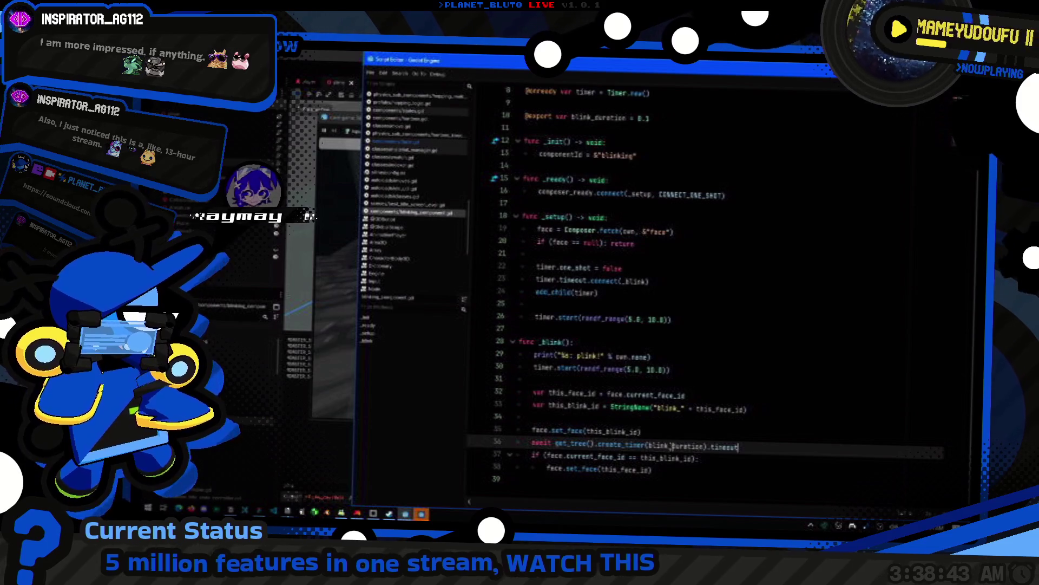
pyautogui.scroll(2, 672, 445)
pyautogui.scroll(-2, 671, 441)
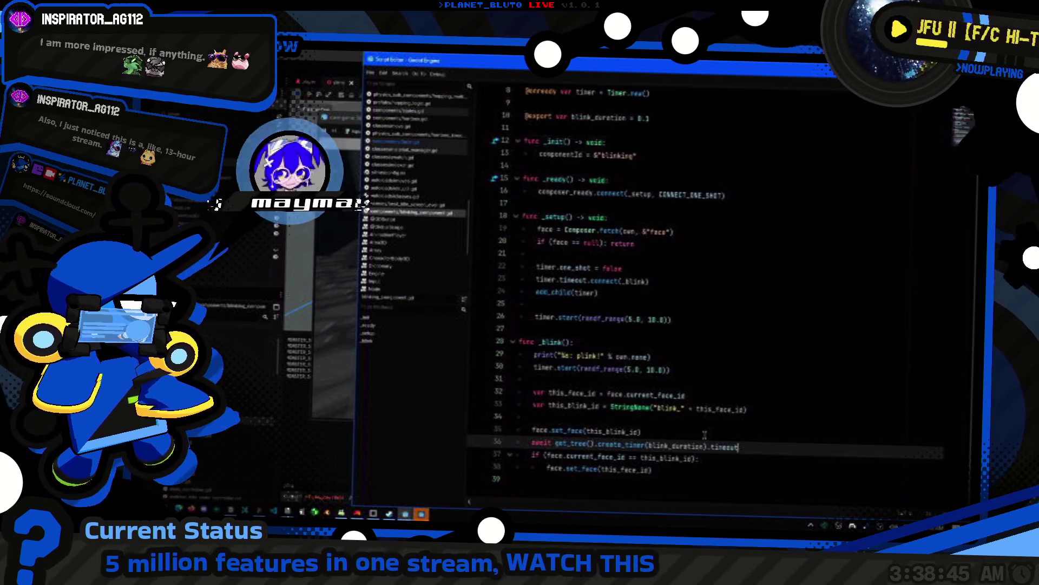
pyautogui.click(619, 431)
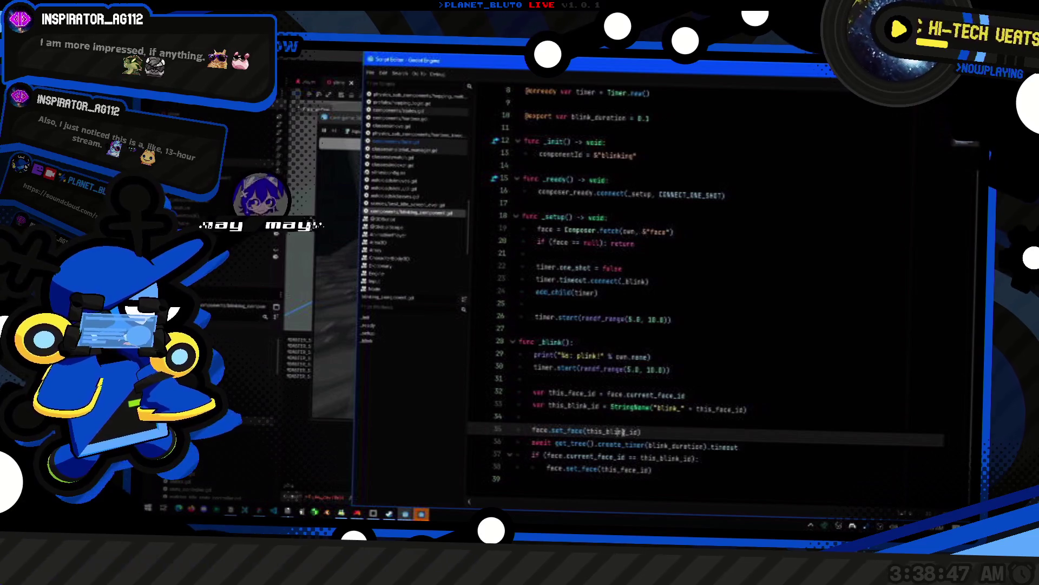
# - Review set_face's face_id early-return and missing-face checks on lines 27–28, then close the script window
pyautogui.keyDown('ctrl'); pyautogui.click(565, 432); pyautogui.keyUp('ctrl')
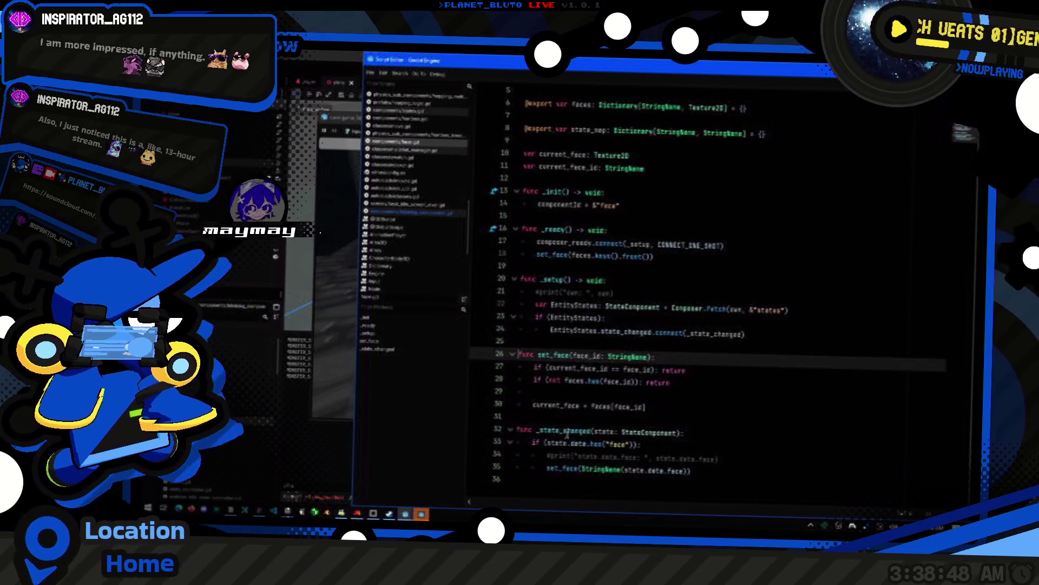
pyautogui.click(718, 372)
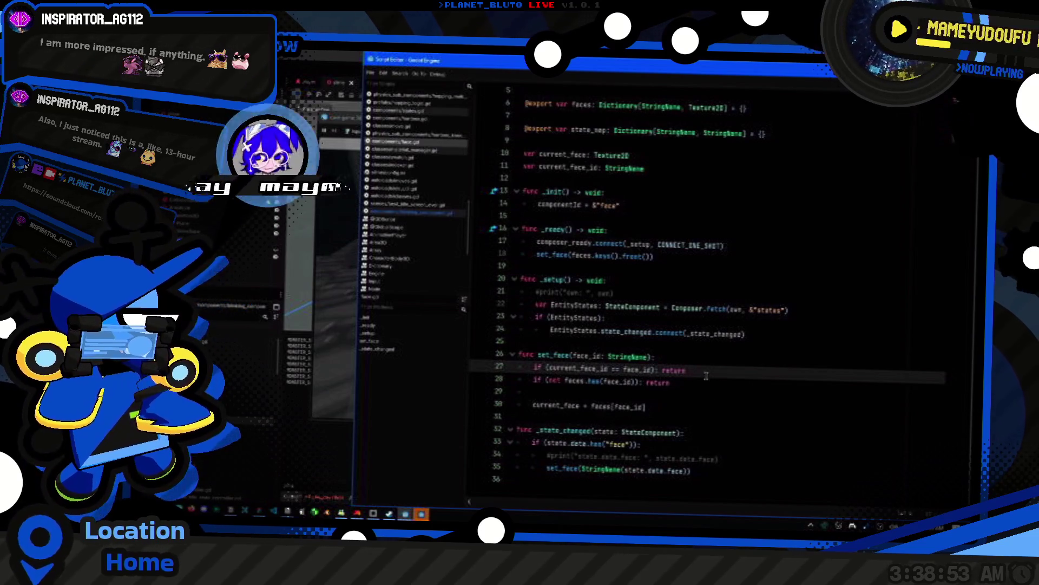
pyautogui.doubleClick(638, 369)
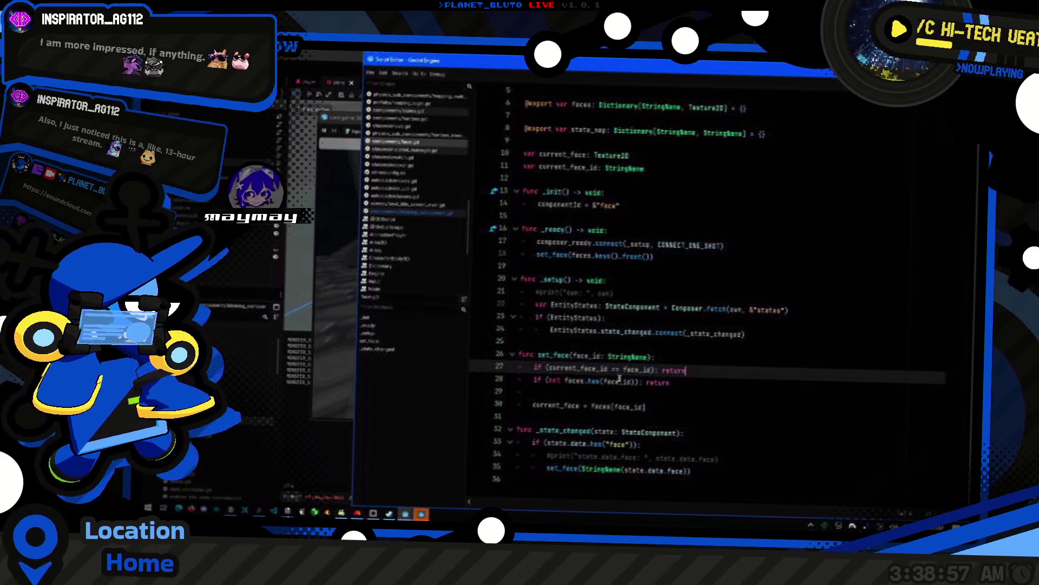
pyautogui.click(698, 383)
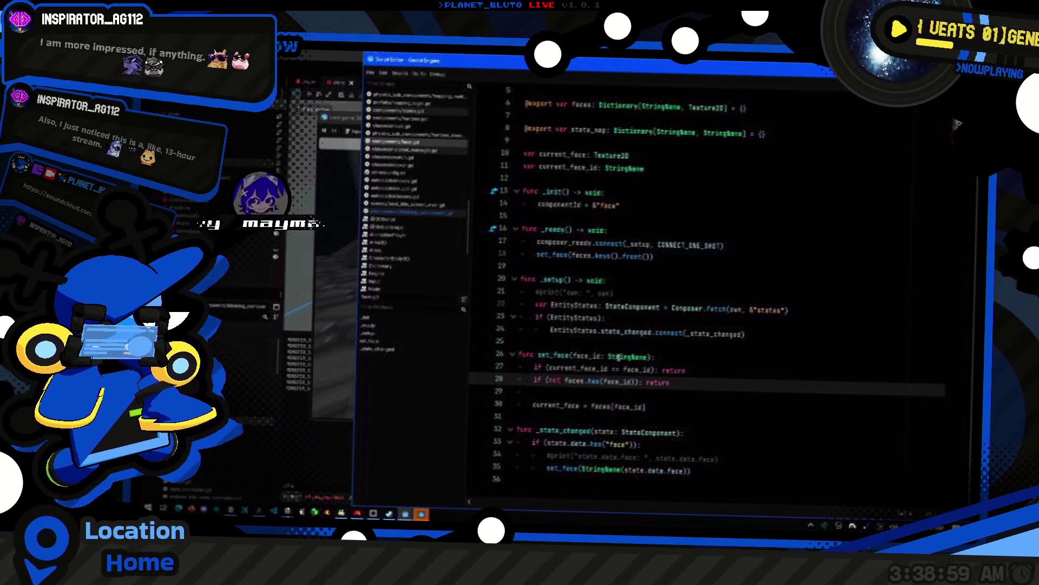
pyautogui.hotkey('alt', 'Tab')
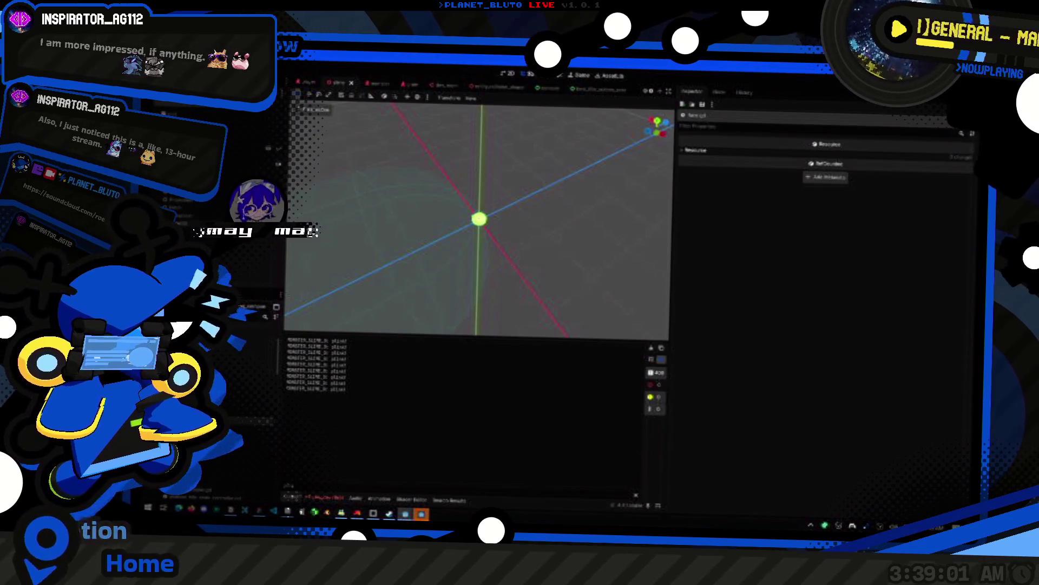
# - Select the face component in the Remote scene tree and briefly view its script
pyautogui.click(254, 307)
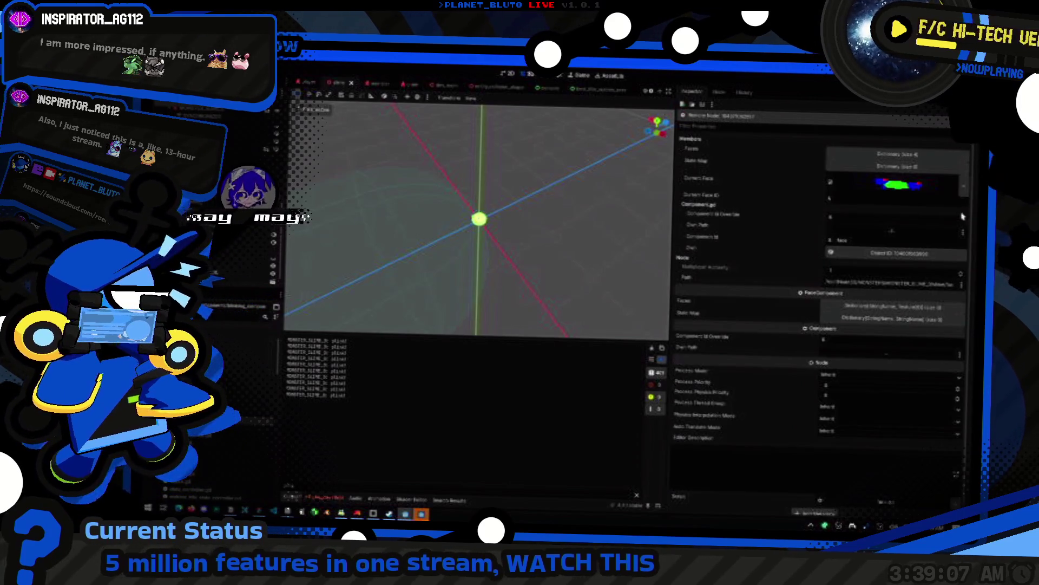
pyautogui.click(897, 154)
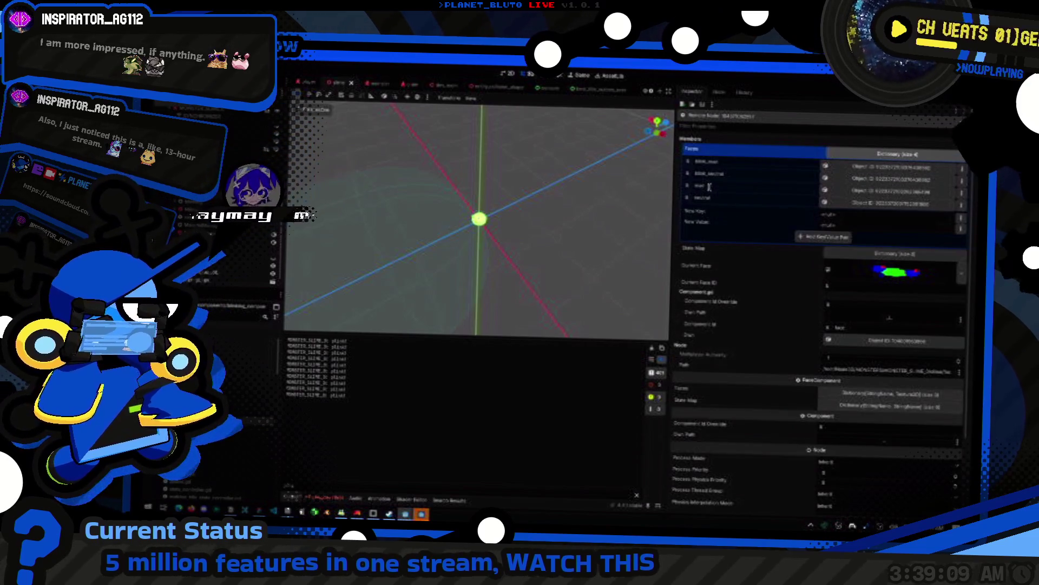
pyautogui.press('F3')
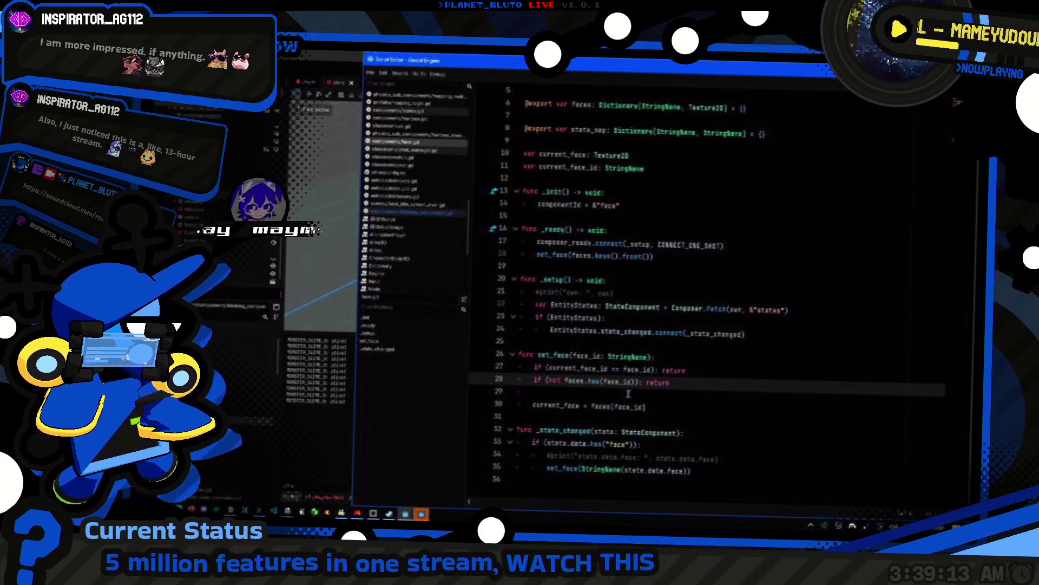
pyautogui.hotkey('alt', 'Left')
pyautogui.hotkey('ctrl', 'F2')
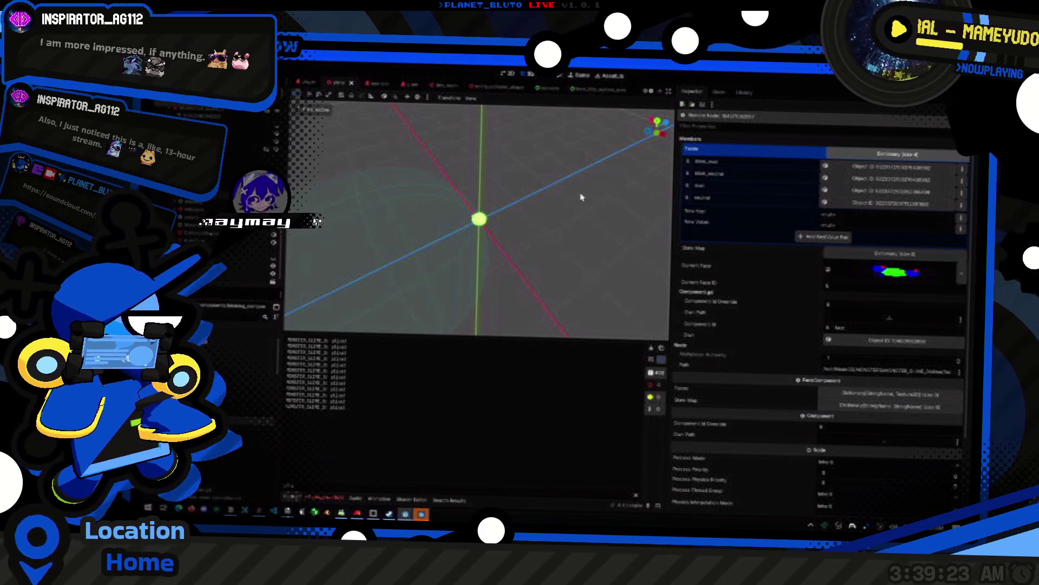
pyautogui.hotkey('alt', 'Tab')
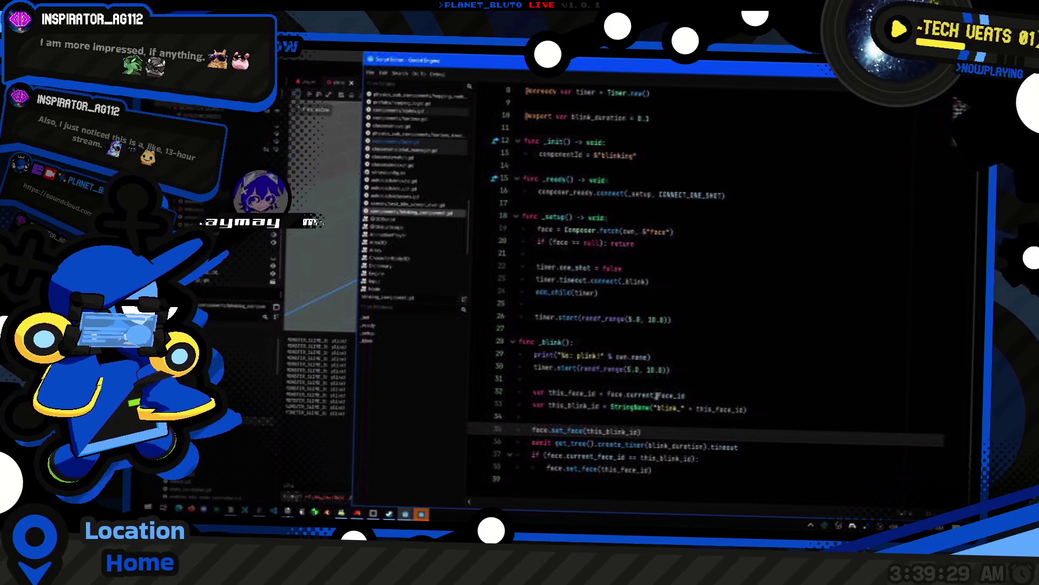
pyautogui.hotkey('alt', 'Tab')
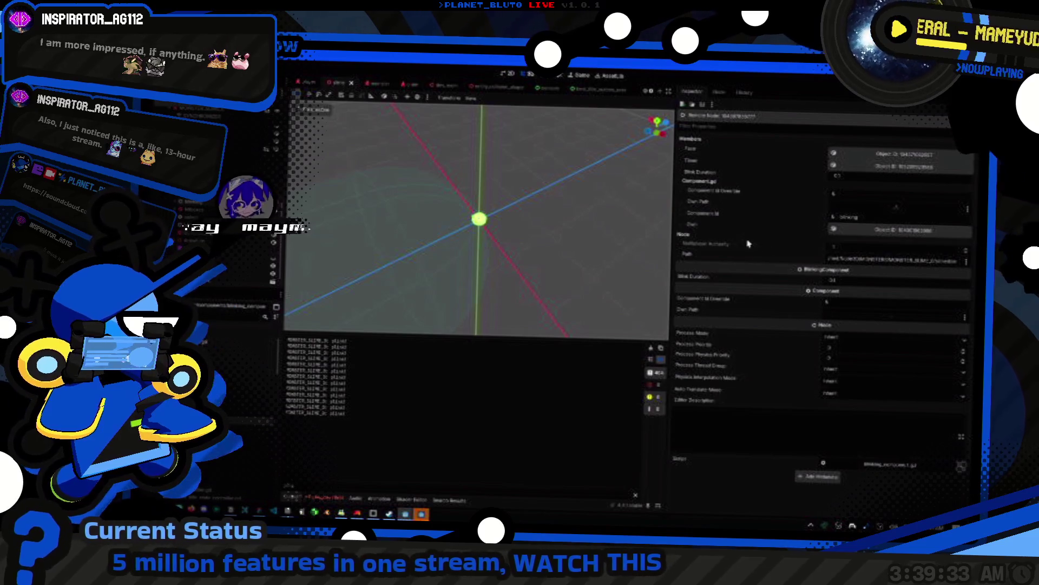
# - Expand the Faces dictionary to its four entries and inspect the blinking component node
pyautogui.click(914, 152)
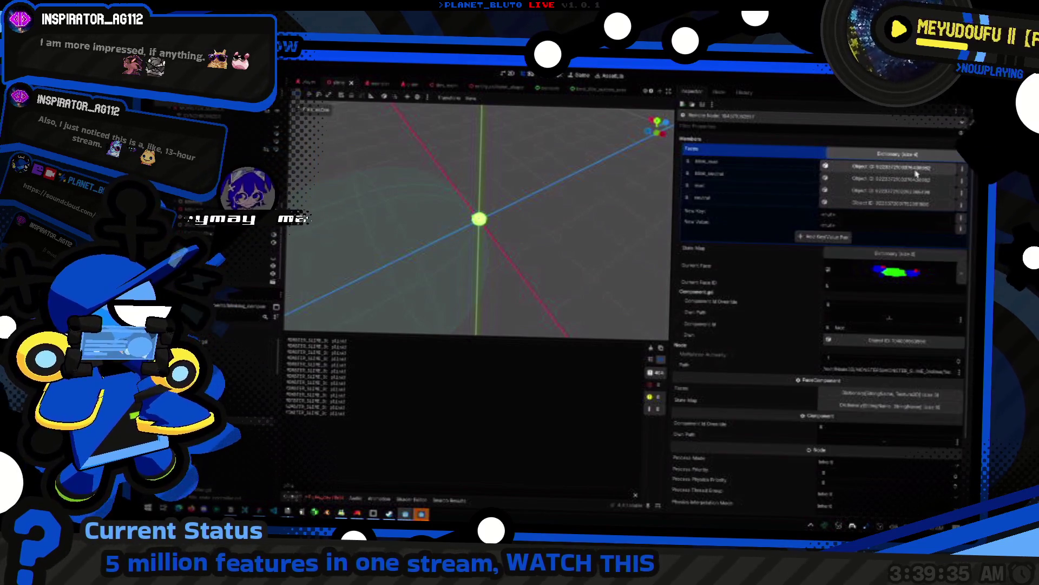
pyautogui.click(911, 174)
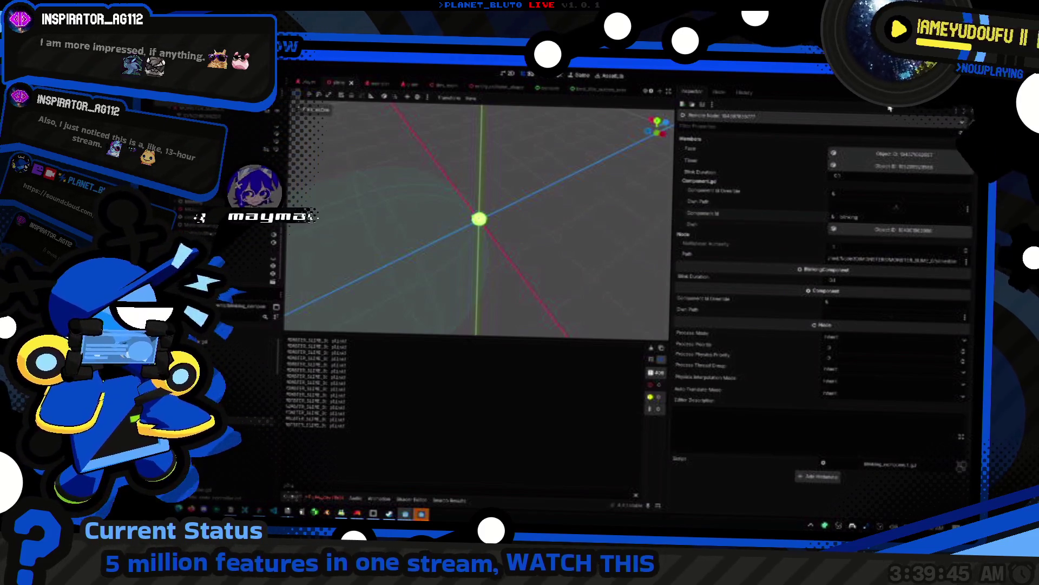
pyautogui.click(903, 154)
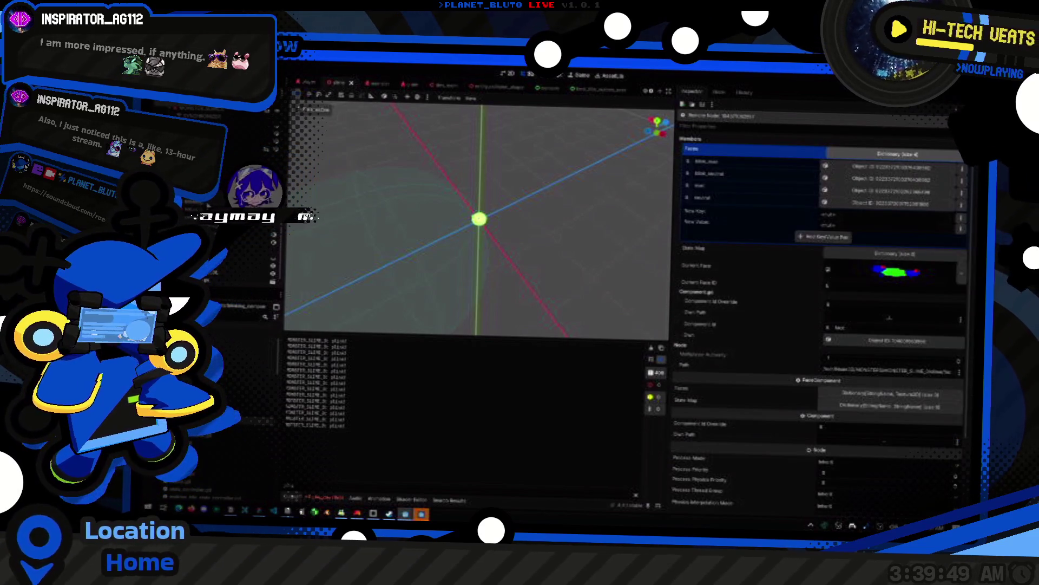
pyautogui.press('Down')
pyautogui.hotkey('alt', 'Tab')
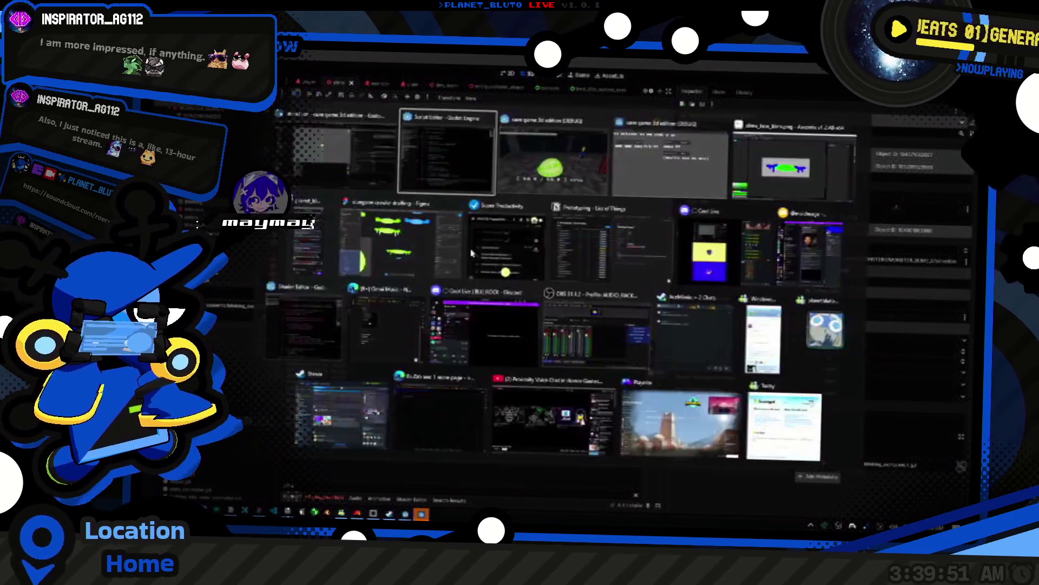
# - Search the whole project for set_face with Find in Files
pyautogui.doubleClick(578, 432)
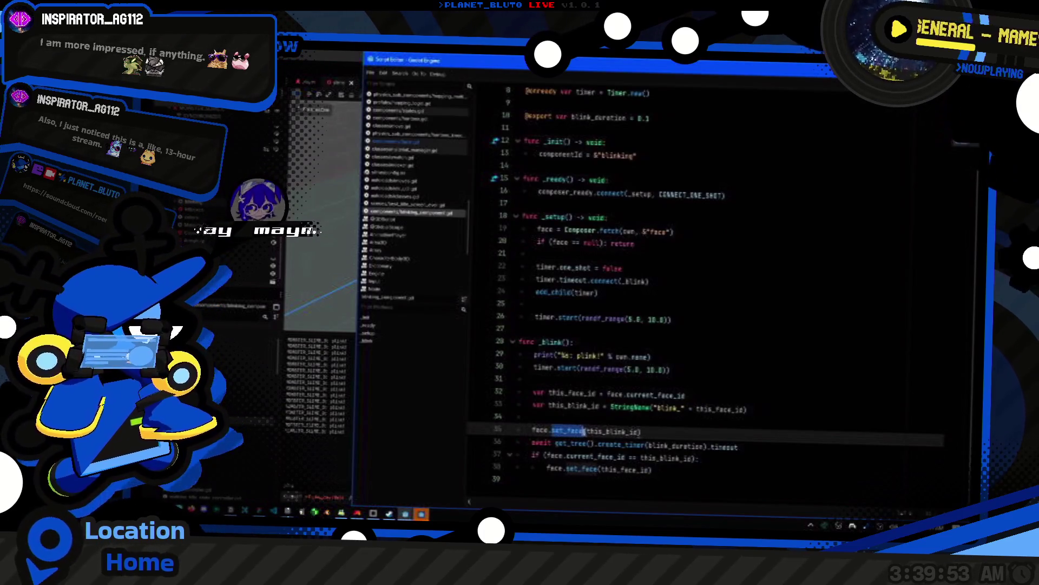
pyautogui.scroll(-1, 582, 430)
pyautogui.hotkey('ctrl', 'shift', 'f')
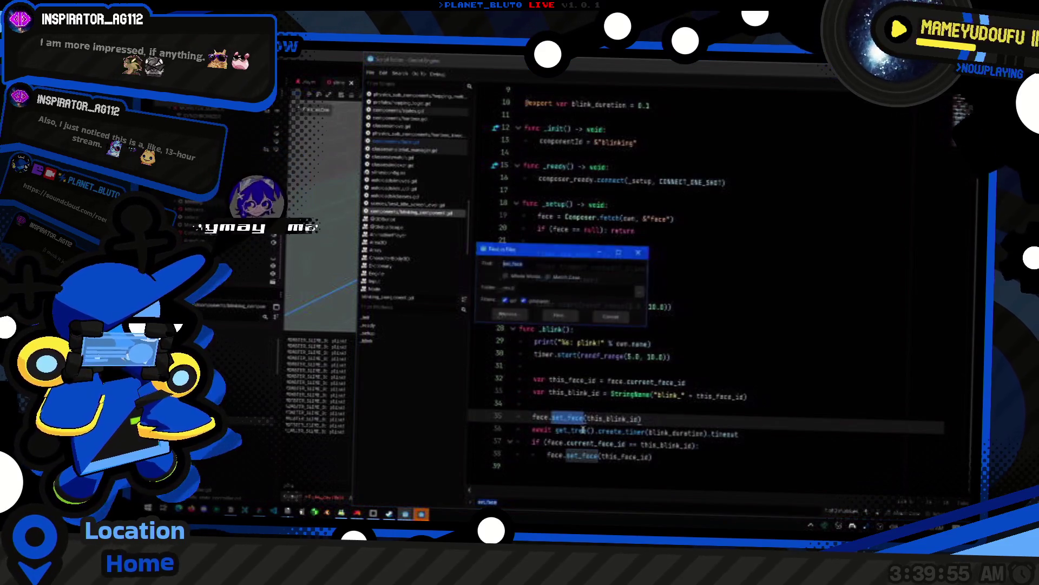
pyautogui.press('Return')
pyautogui.click(317, 423)
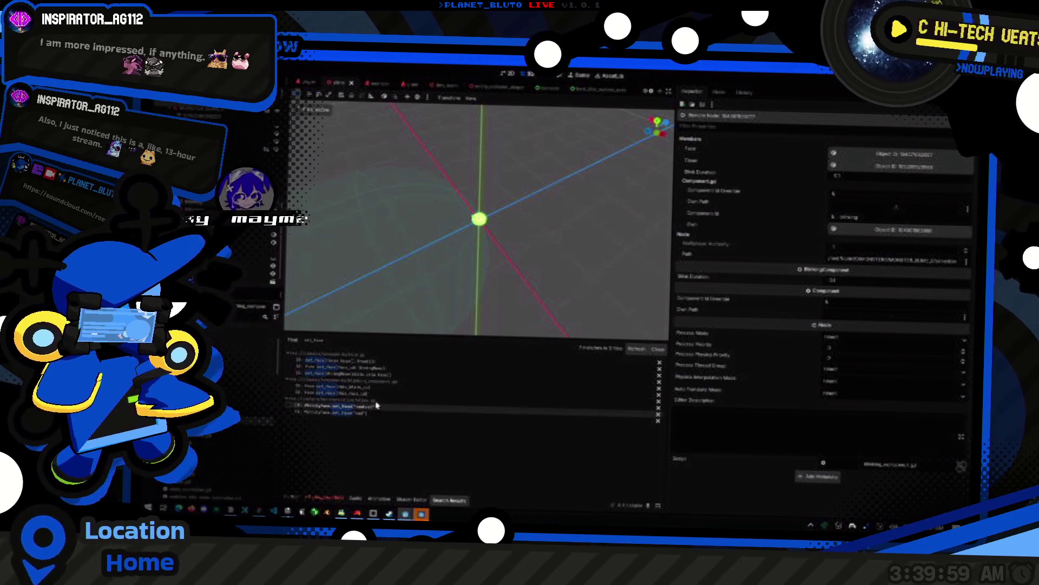
# - Step through the set_face matches and jump to its definition in the face script
pyautogui.click(392, 369)
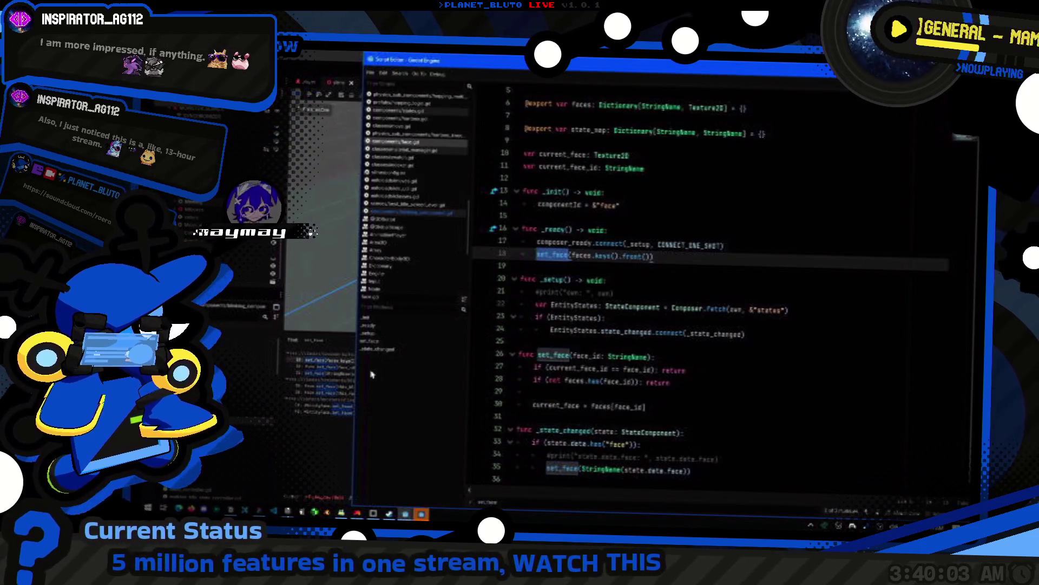
pyautogui.click(338, 367)
pyautogui.click(335, 374)
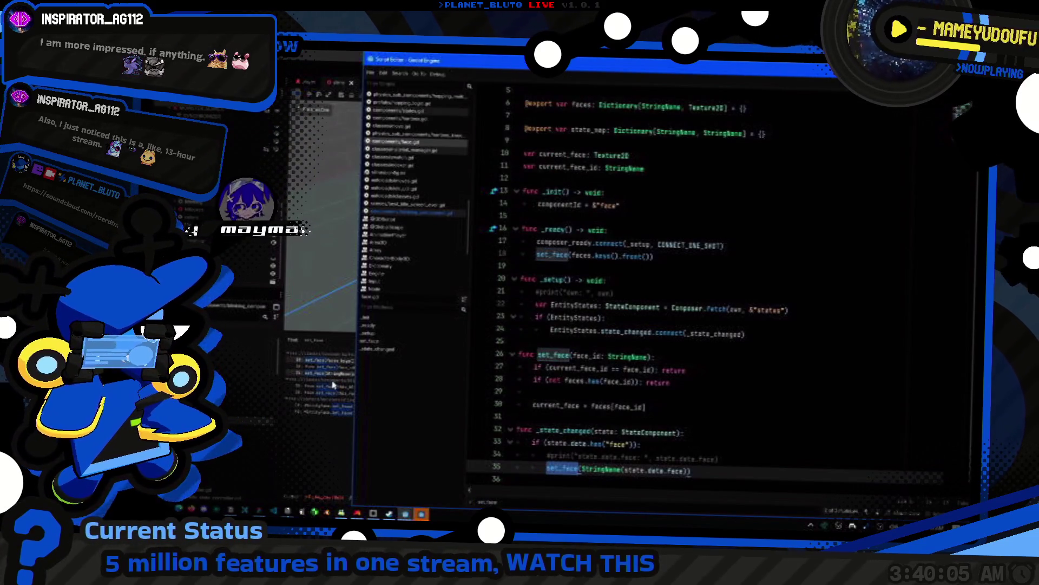
pyautogui.click(665, 451)
pyautogui.click(704, 432)
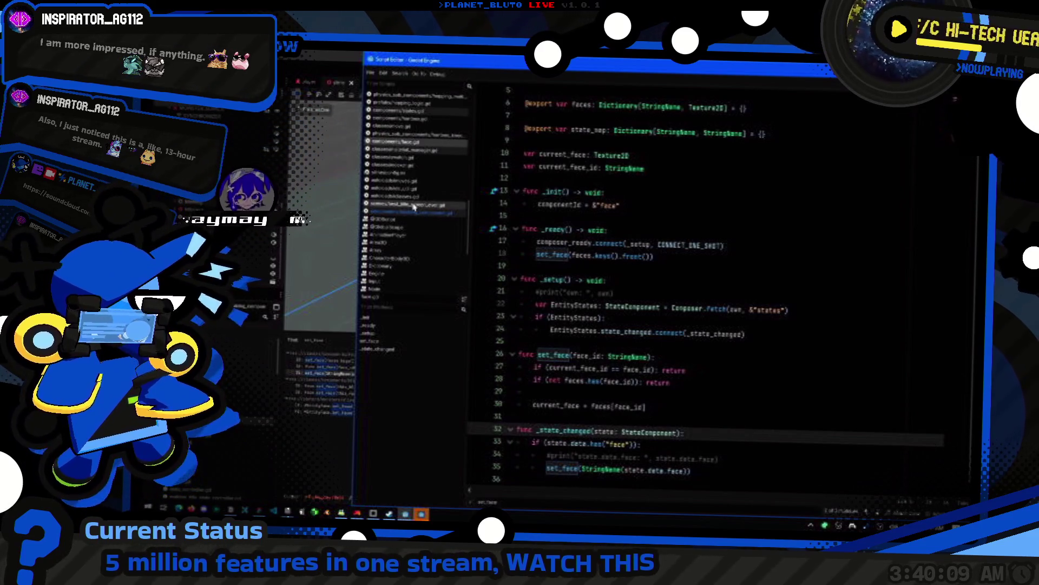
pyautogui.click(422, 213)
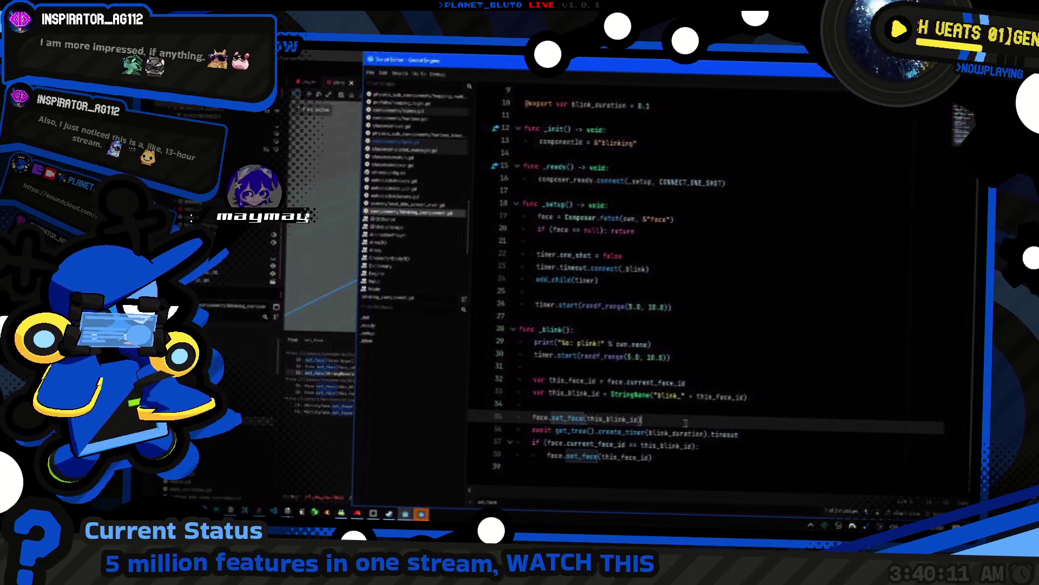
pyautogui.keyDown('ctrl'); pyautogui.click(569, 418); pyautogui.keyUp('ctrl')
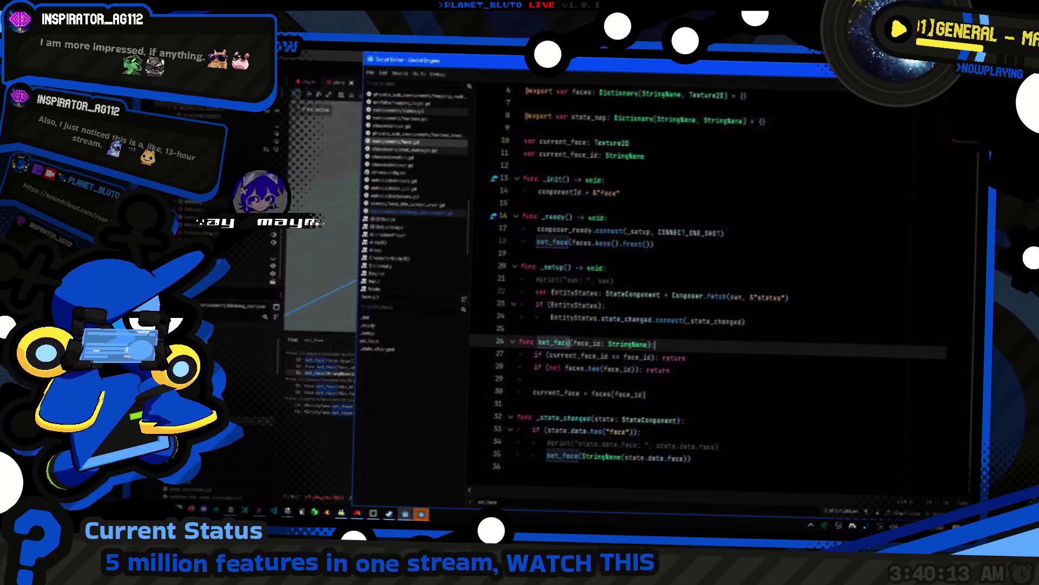
# - Add print("setting face_id: ", face_id) as the first line of set_face
pyautogui.press('End')
pyautogui.press('Return')
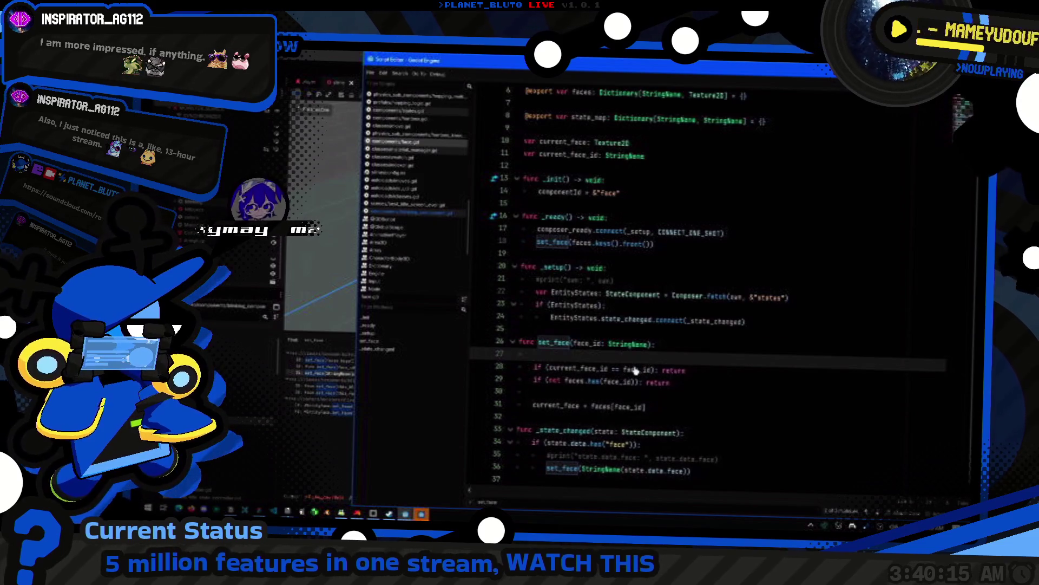
pyautogui.write('"')
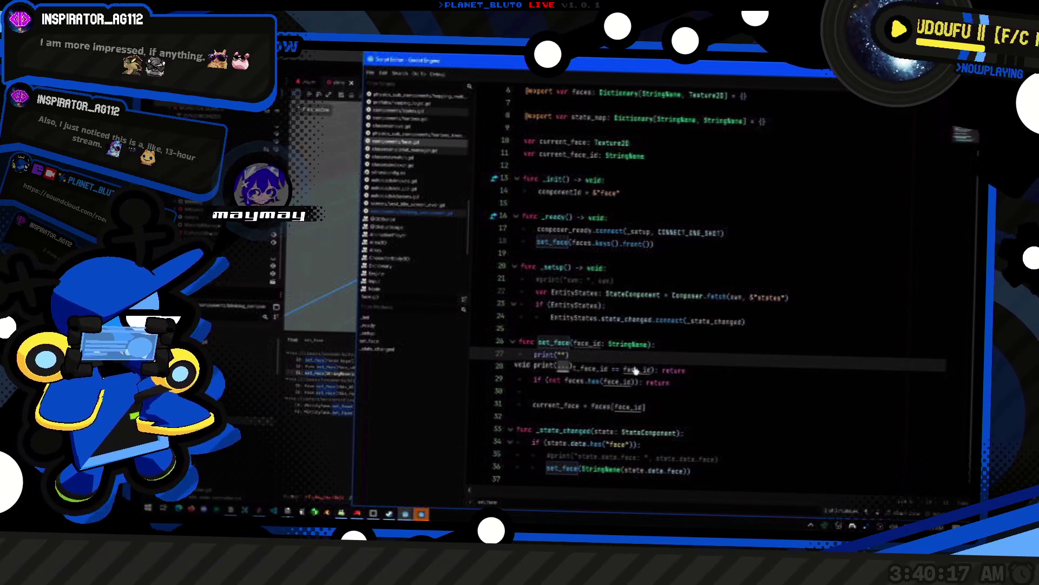
pyautogui.press('BackSpace')
pyautogui.press('BackSpace')
pyautogui.press('BackSpace')
pyautogui.write('setting face_id: ')
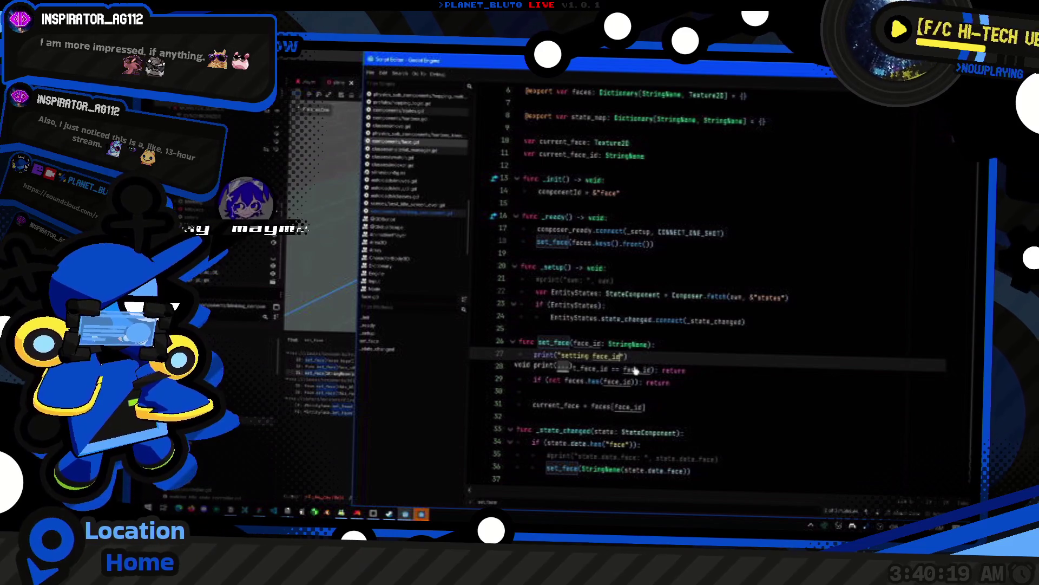
pyautogui.write('", face_id')
# - Bring up the main editor's output log, then return to the blinking component script
pyautogui.click(349, 484)
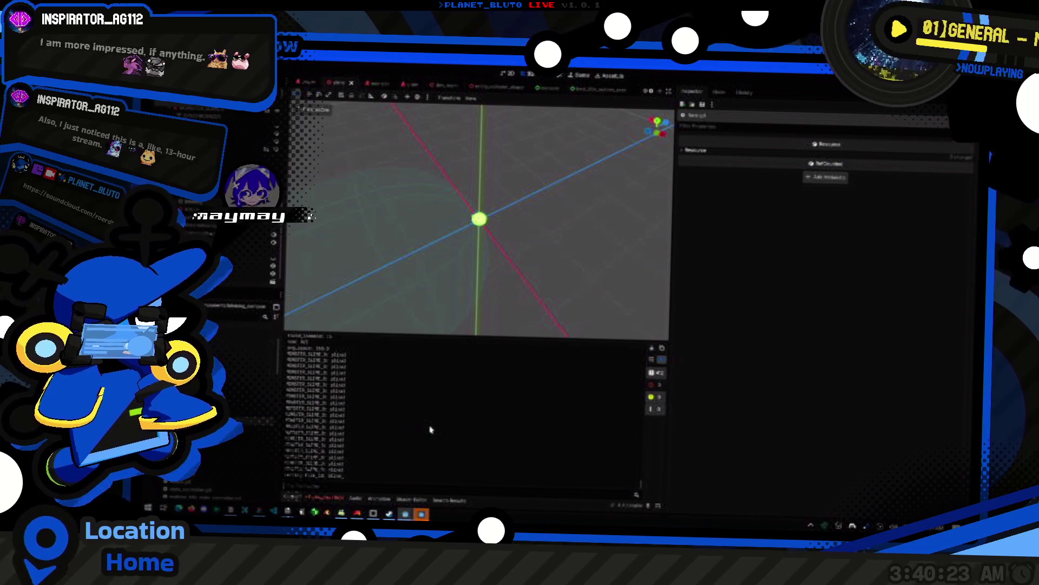
pyautogui.press('super+Tab')
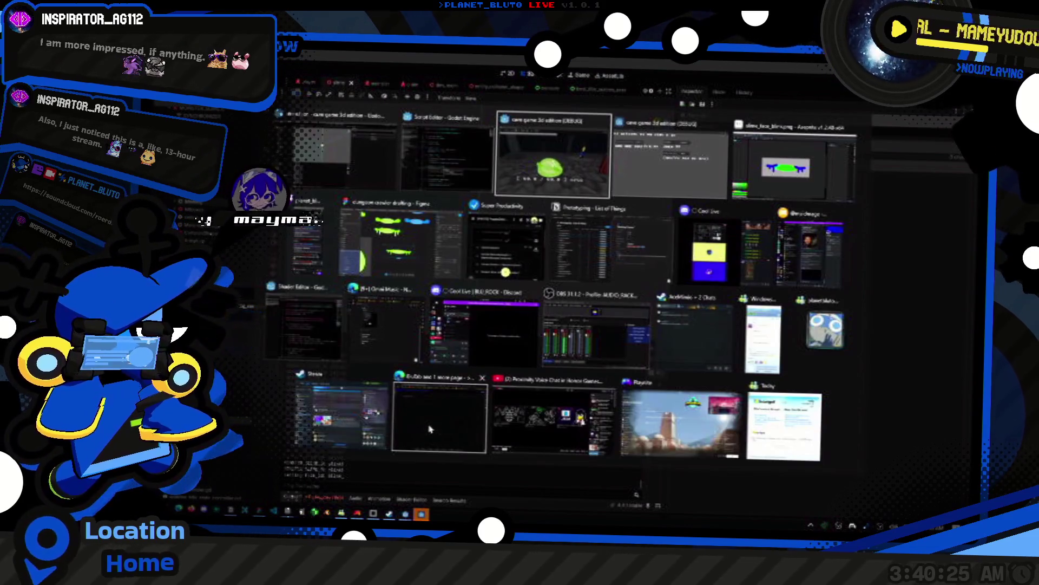
pyautogui.press('Escape')
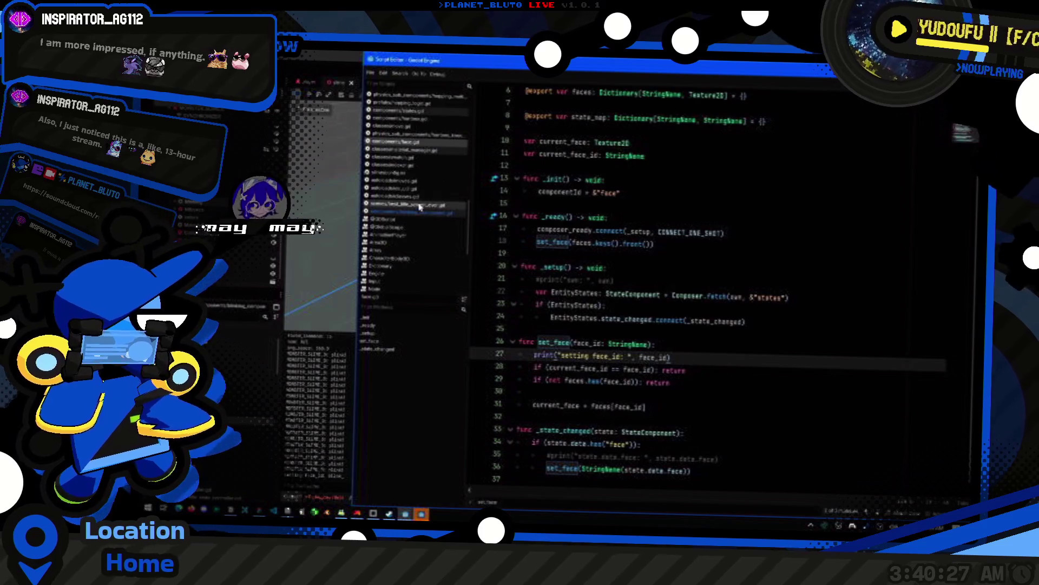
pyautogui.click(420, 211)
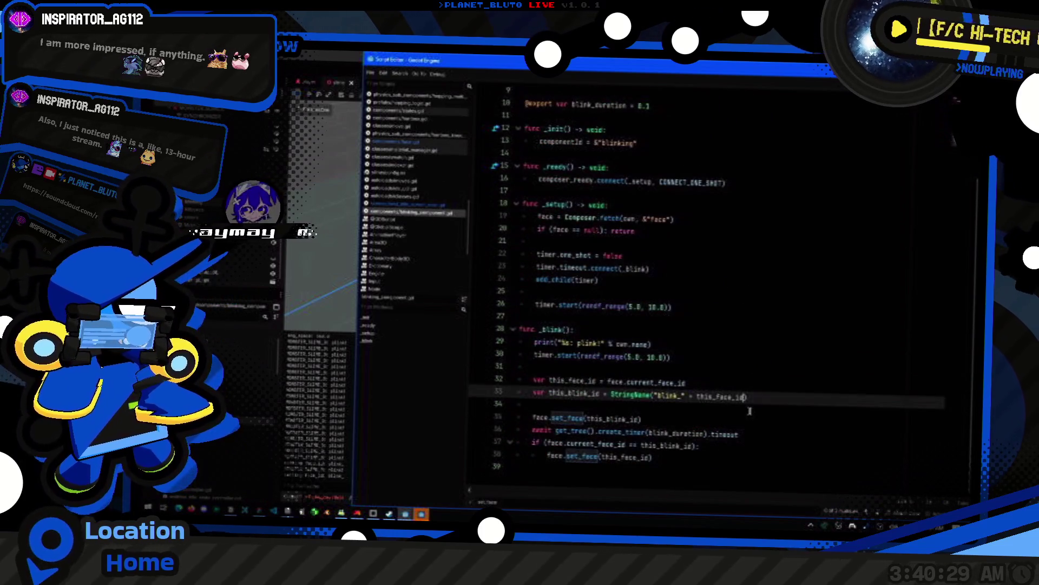
# - In face_component.gd, add 'current_face_id = face_id' on a new line after line 31
pyautogui.hotkey('ctrl', 'shift', 'Left')
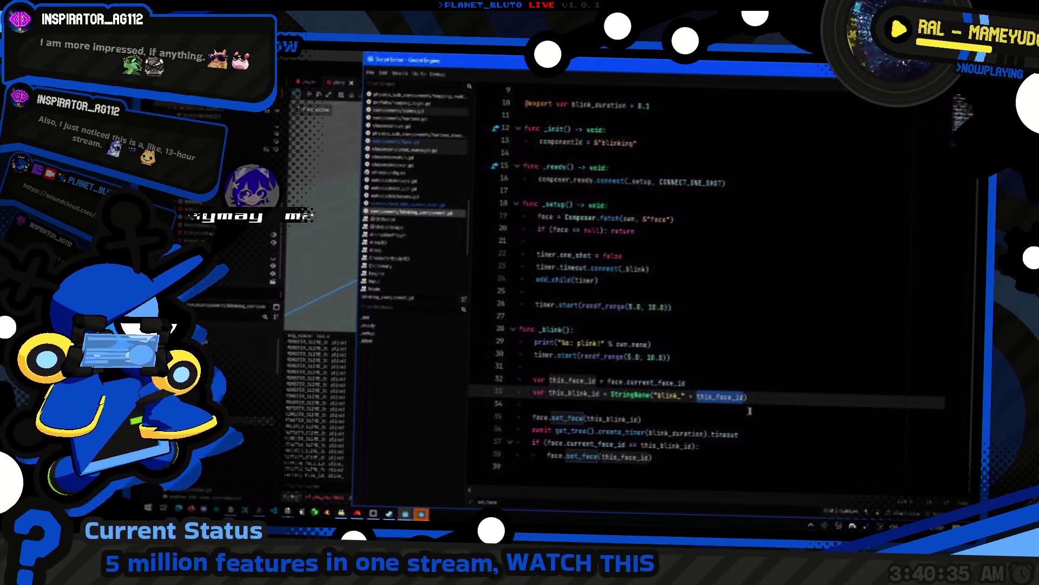
pyautogui.keyDown('ctrl'); pyautogui.click(653, 381); pyautogui.keyUp('ctrl')
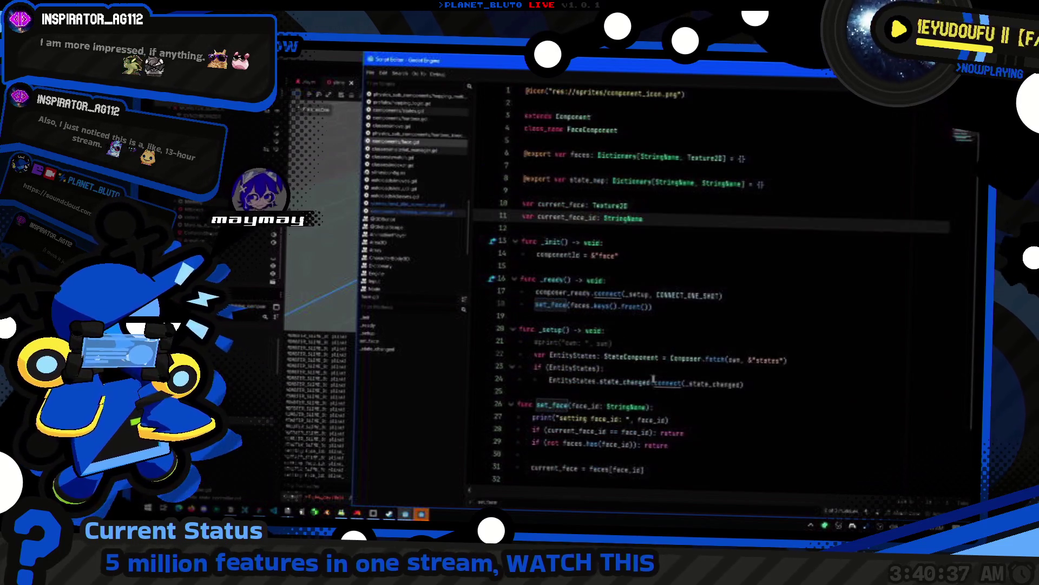
pyautogui.scroll(-2, 705, 371)
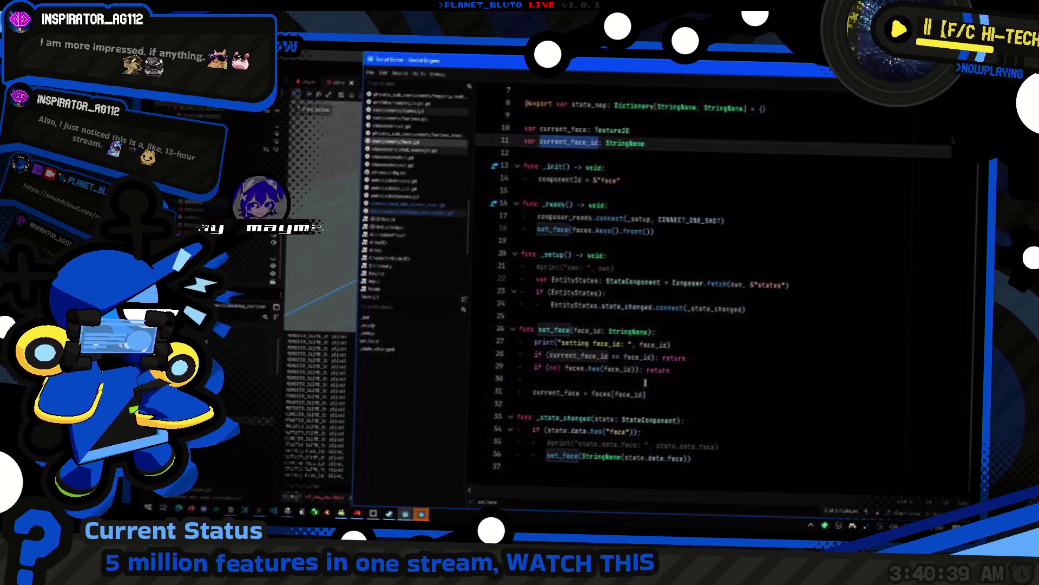
pyautogui.click(677, 393)
pyautogui.press('Return')
pyautogui.write('current_face_id =')
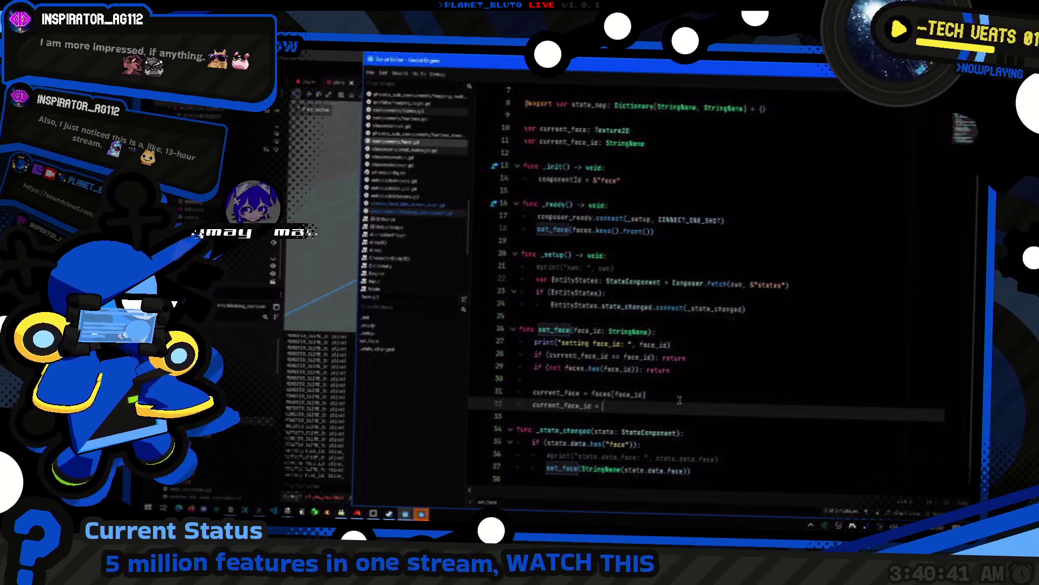
pyautogui.press('Escape')
pyautogui.press('Up')
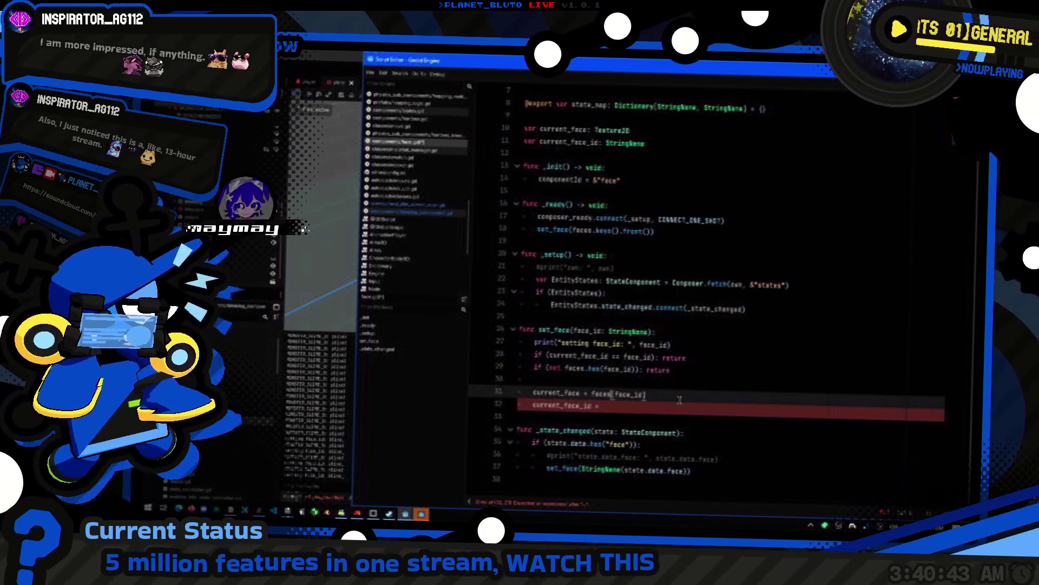
pyautogui.press('Down')
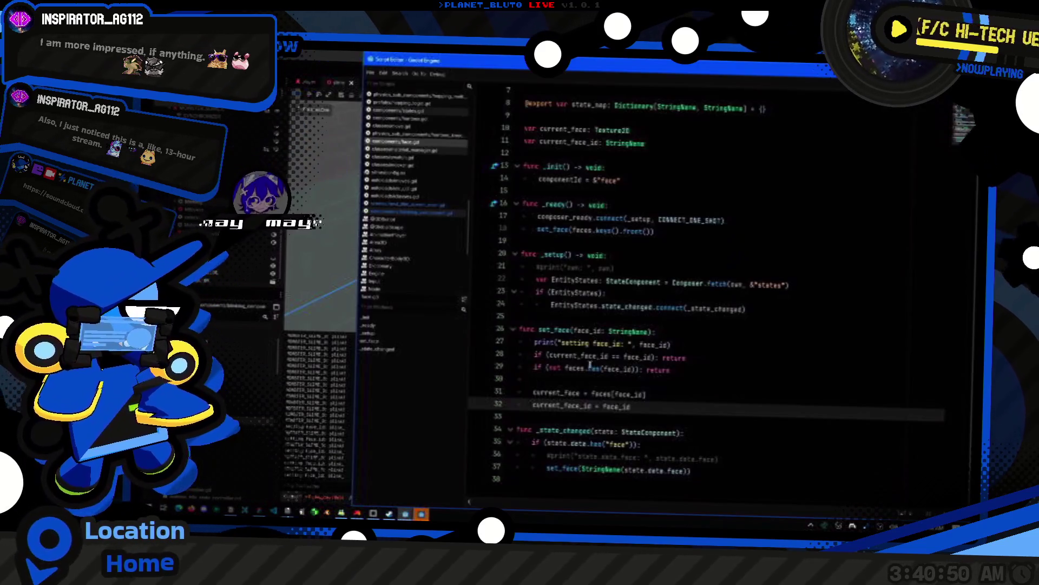
# - Comment out the 'setting face_id' print on line 27 and run the game with F5
pyautogui.click(655, 343)
pyautogui.hotkey('ctrl', 'k')
pyautogui.press('F5')
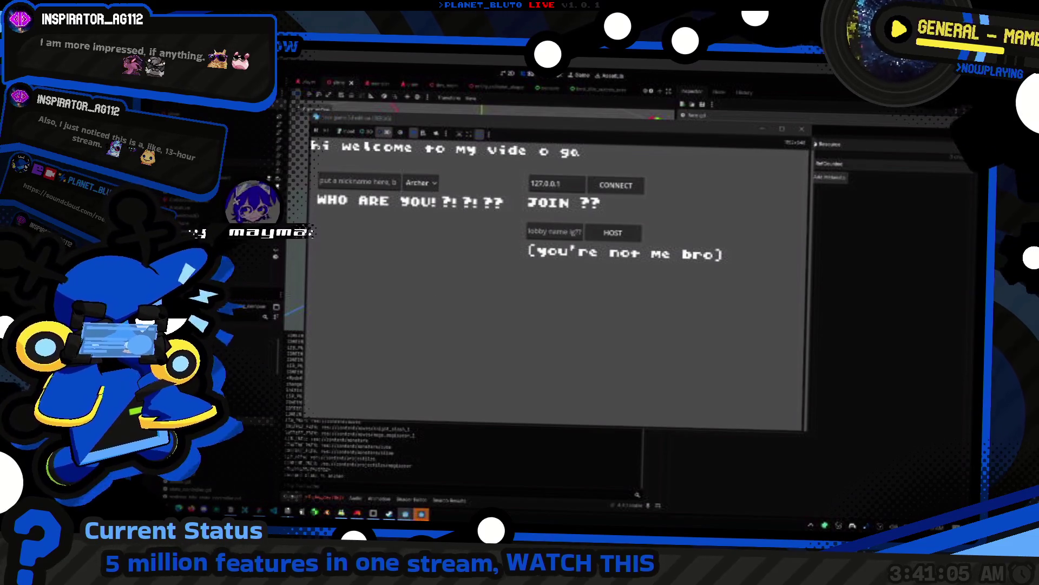
# - Choose Knight as the class in the lobby and host a game
pyautogui.click(420, 183)
pyautogui.click(422, 213)
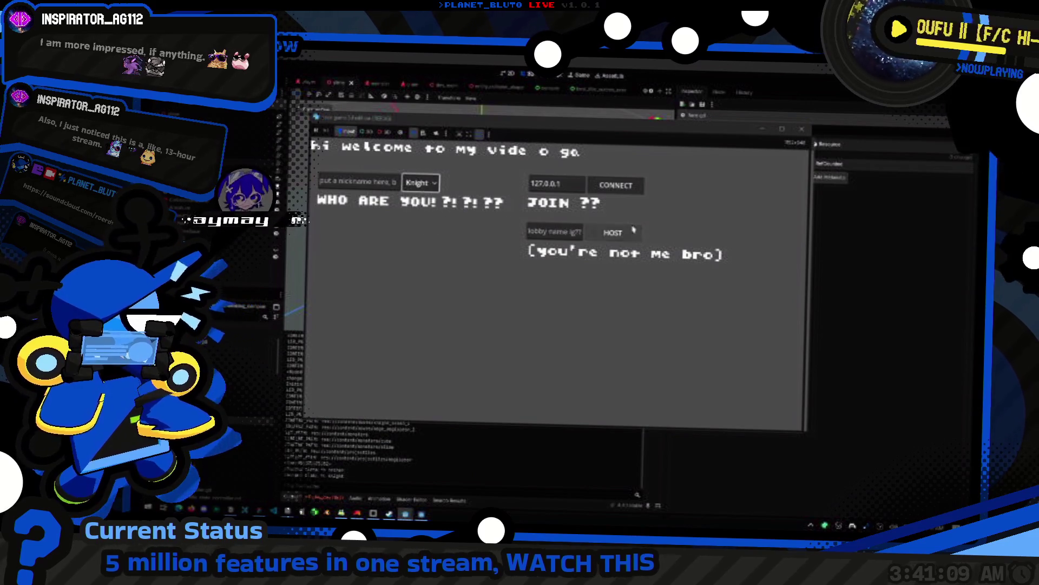
pyautogui.click(622, 233)
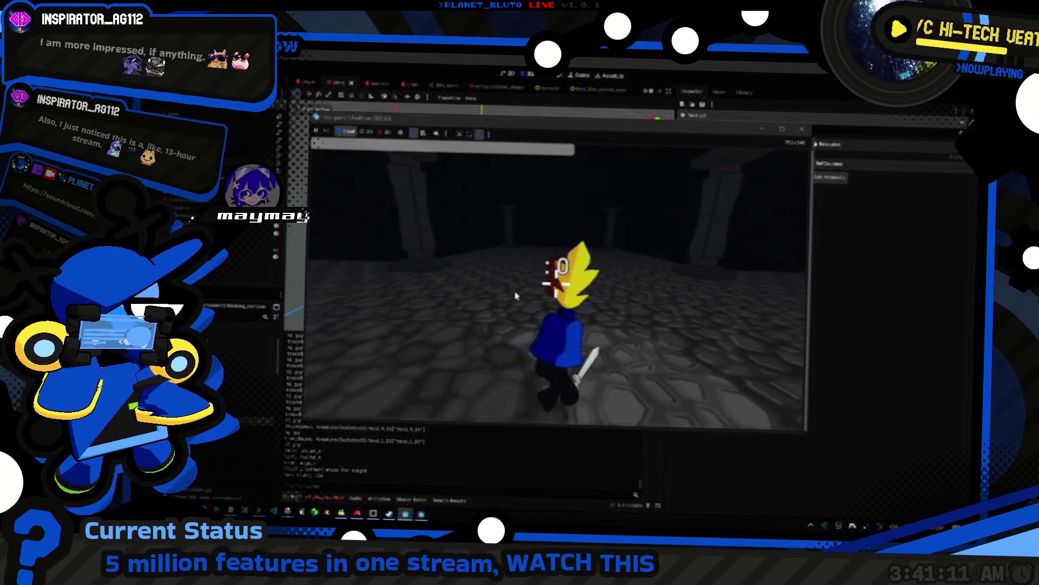
# - Spawn one slime with the 'mon slime 1' console command, then return to the script editor
pyautogui.write('mon')
pyautogui.press('Return')
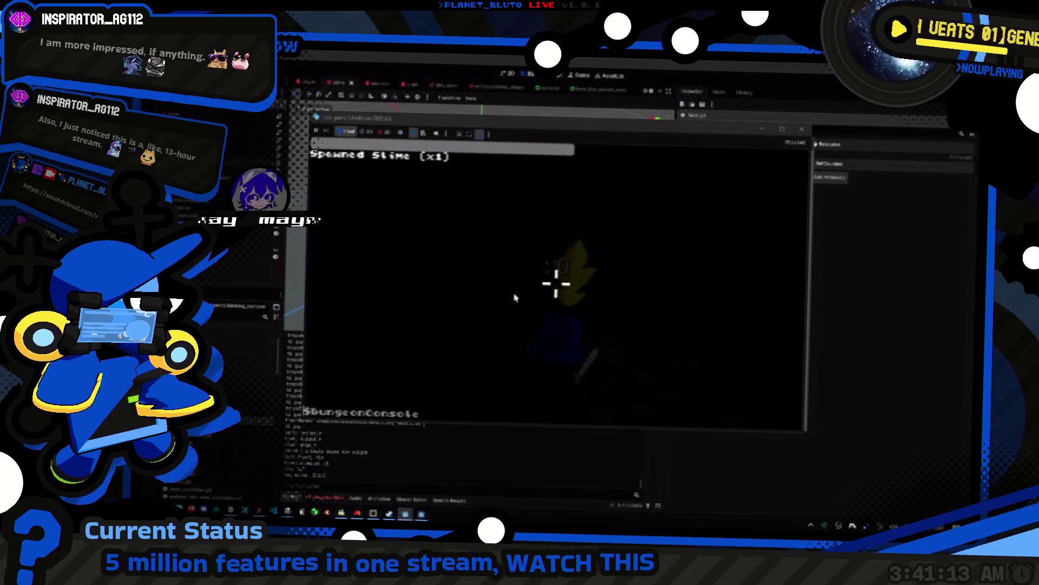
pyautogui.press('Escape')
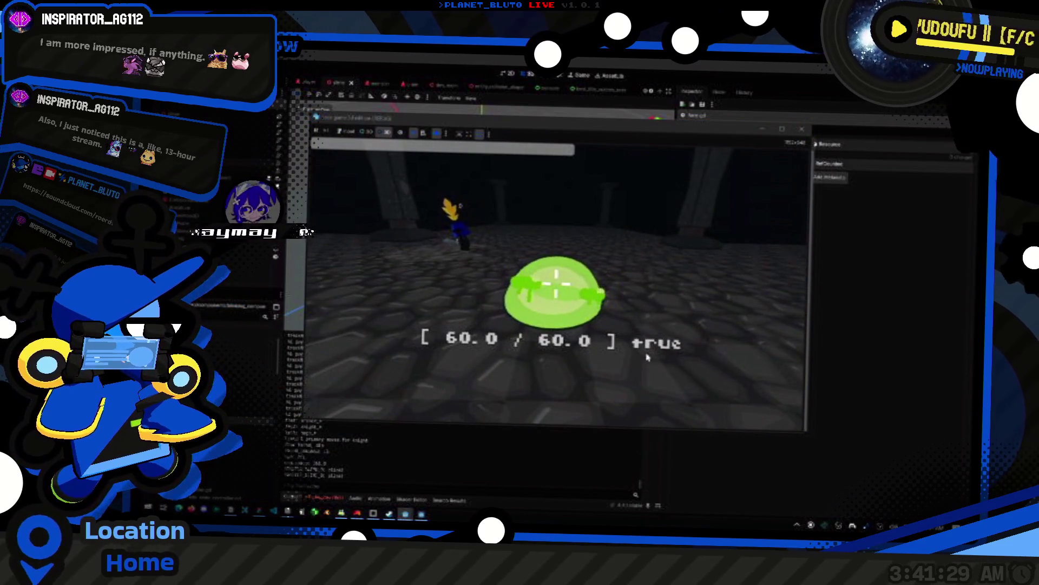
pyautogui.hotkey('alt', 'Tab')
pyautogui.hotkey('alt', 'Tab')
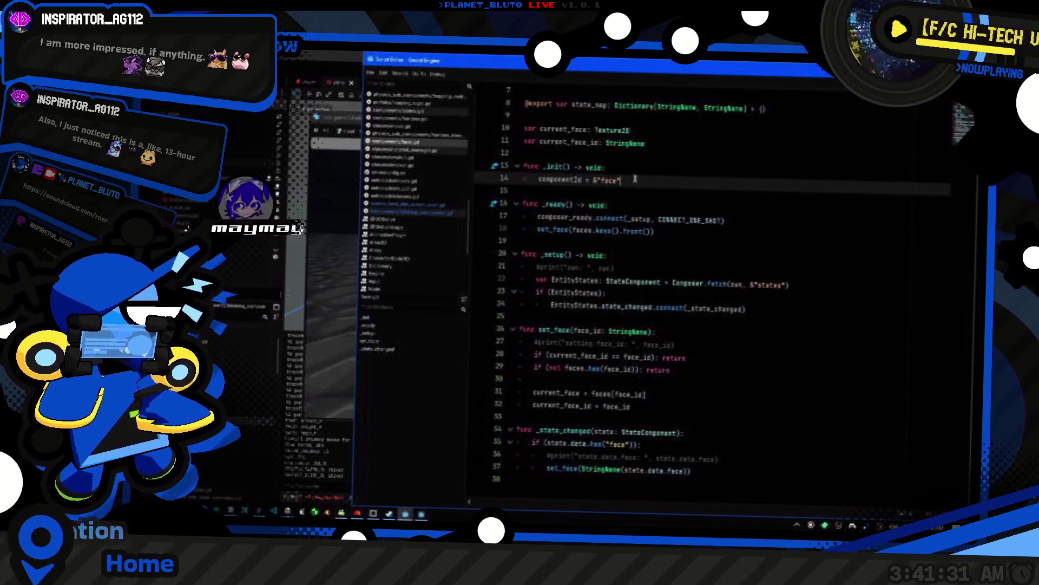
# - Change blink_duration on line 10 of blinking_component.gd from 0.1 to 0.5
pyautogui.scroll(2, 635, 179)
pyautogui.click(412, 213)
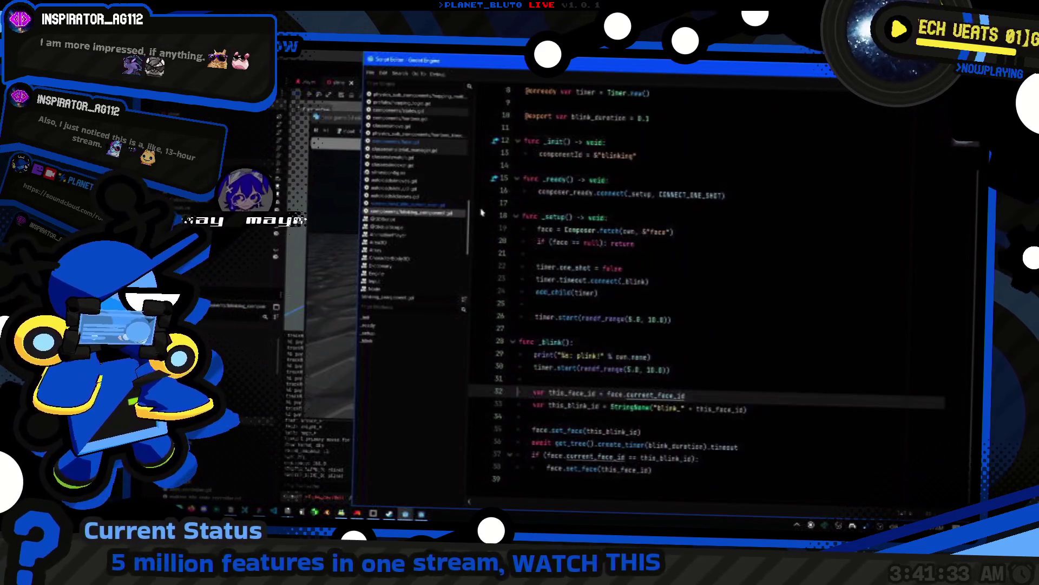
pyautogui.click(672, 120)
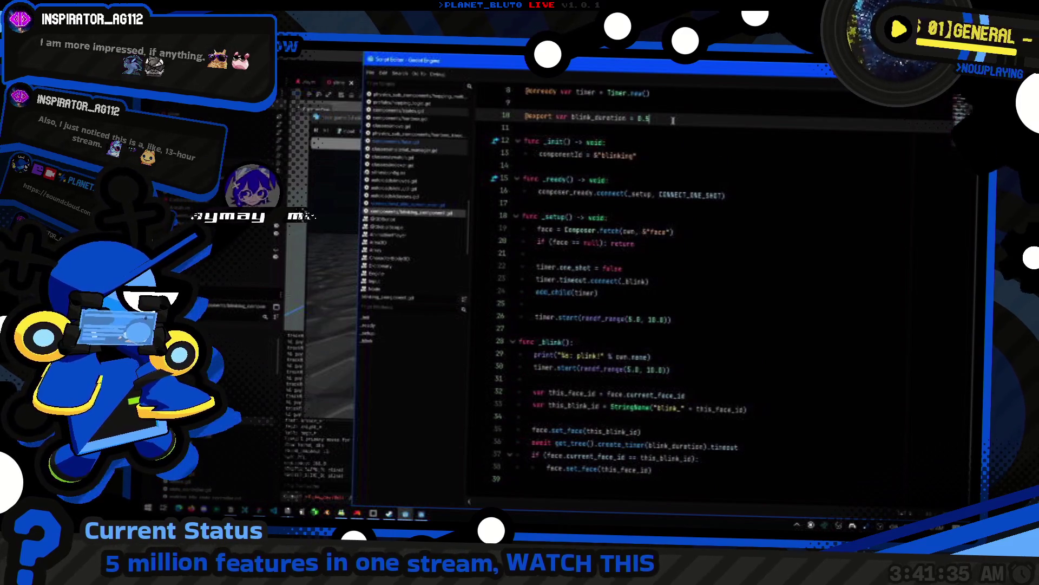
pyautogui.hotkey('alt', 'Tab')
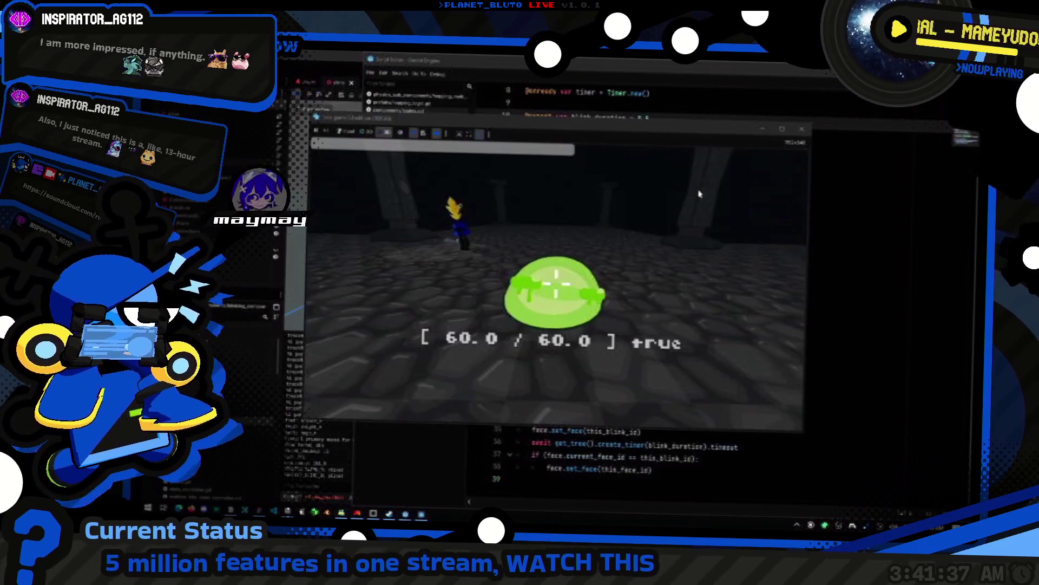
pyautogui.hotkey('alt', 'Tab')
pyautogui.hotkey('alt', 'Tab')
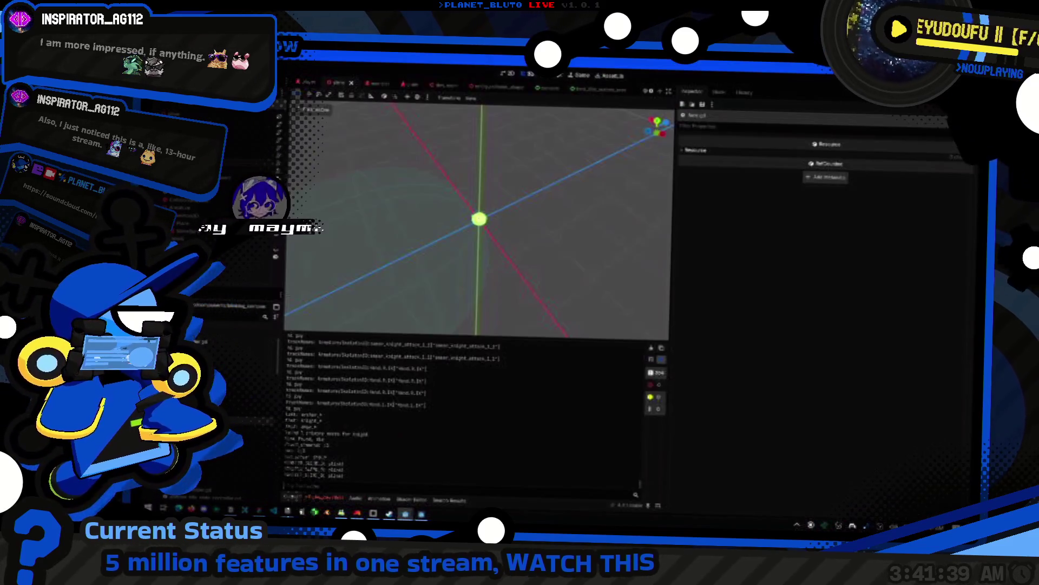
# - Relaunch the game, pick Knight in the lobby and host
pyautogui.hotkey('ctrl', 's')
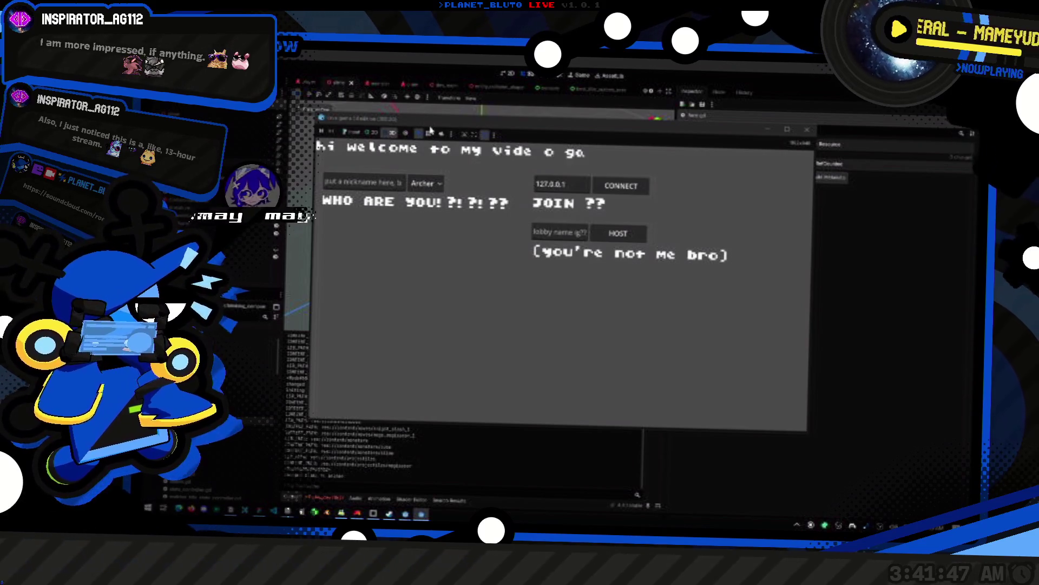
pyautogui.click(426, 183)
pyautogui.click(426, 216)
pyautogui.click(618, 234)
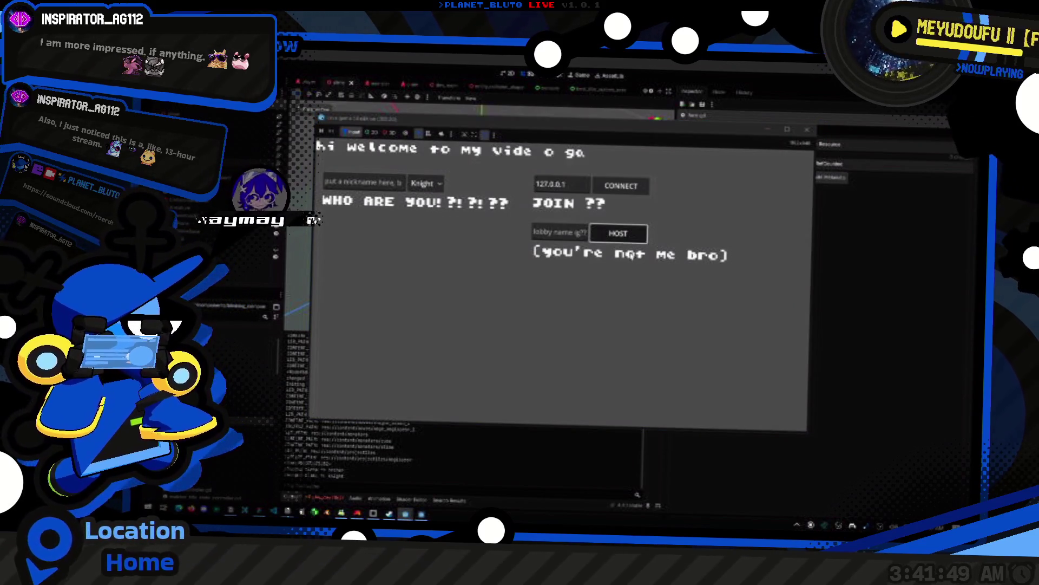
# - Walk to the red crate, spawn a slime with 'mon slime 1', watch it, then stop the game
pyautogui.press('a')
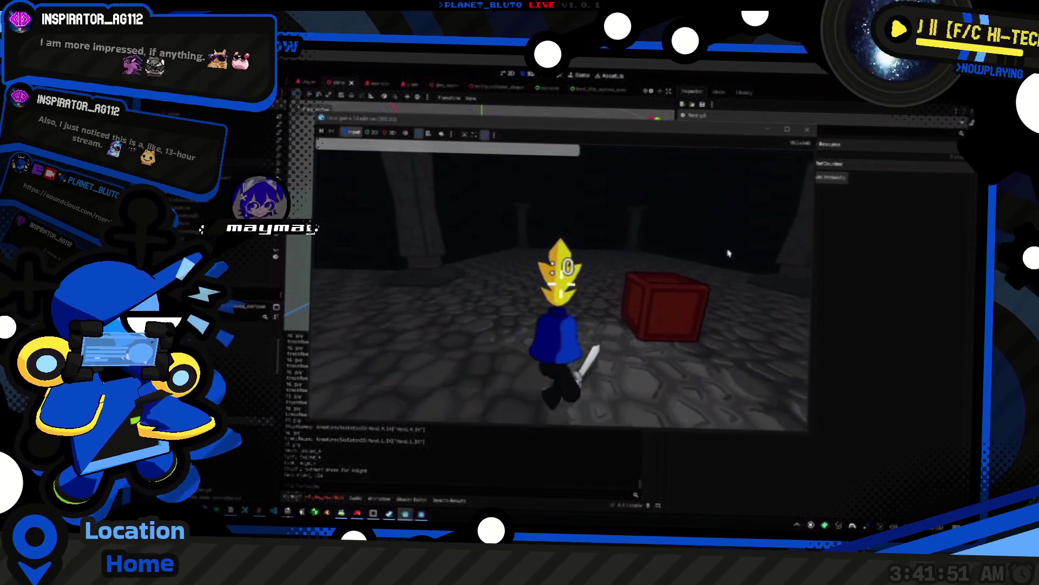
pyautogui.press('a')
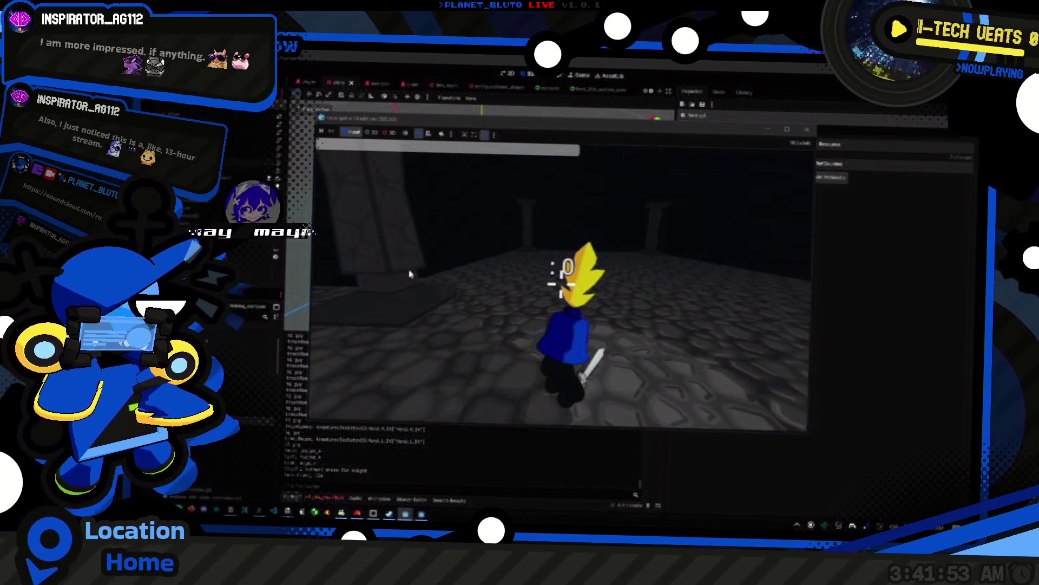
pyautogui.press('d')
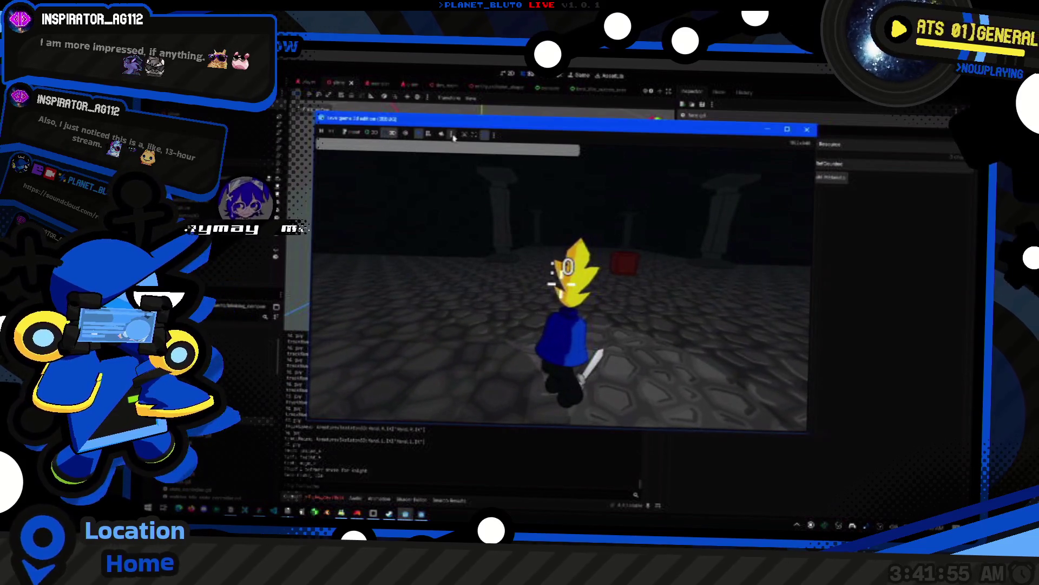
pyautogui.press('d')
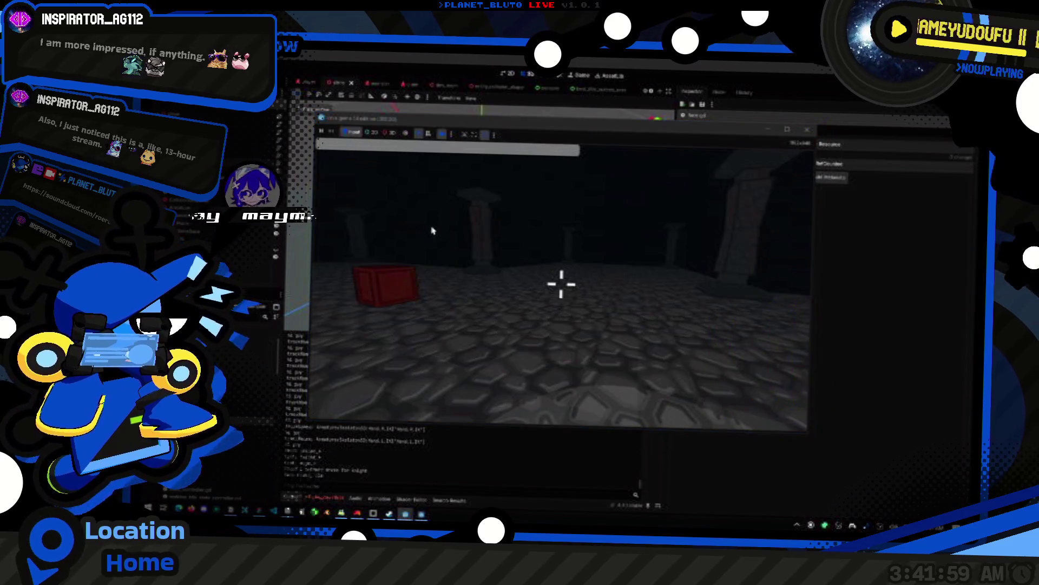
pyautogui.write('mon slime 1')
pyautogui.press('Return')
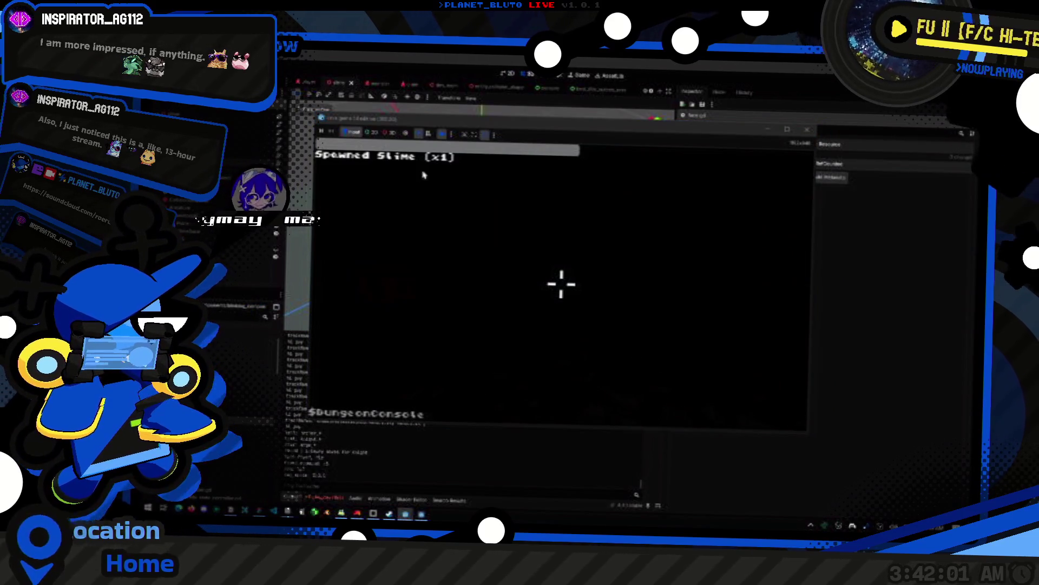
pyautogui.click(389, 133)
pyautogui.click(356, 134)
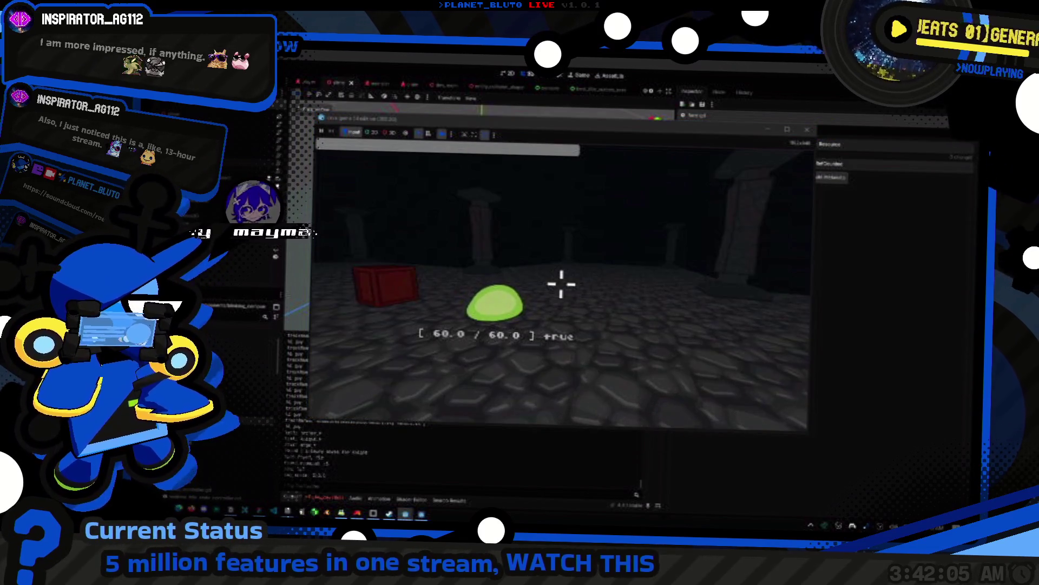
pyautogui.click(390, 133)
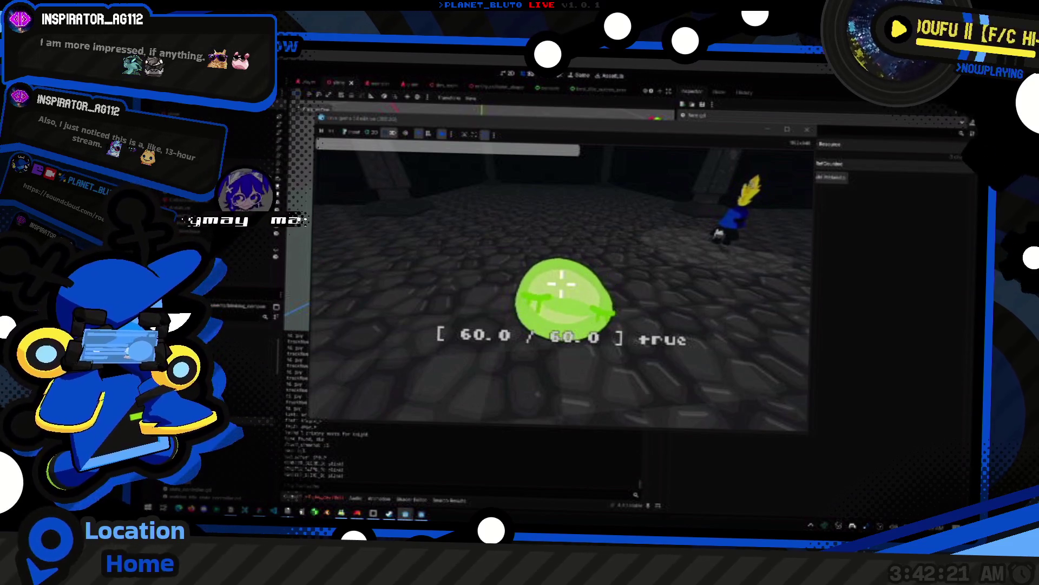
pyautogui.press('F8')
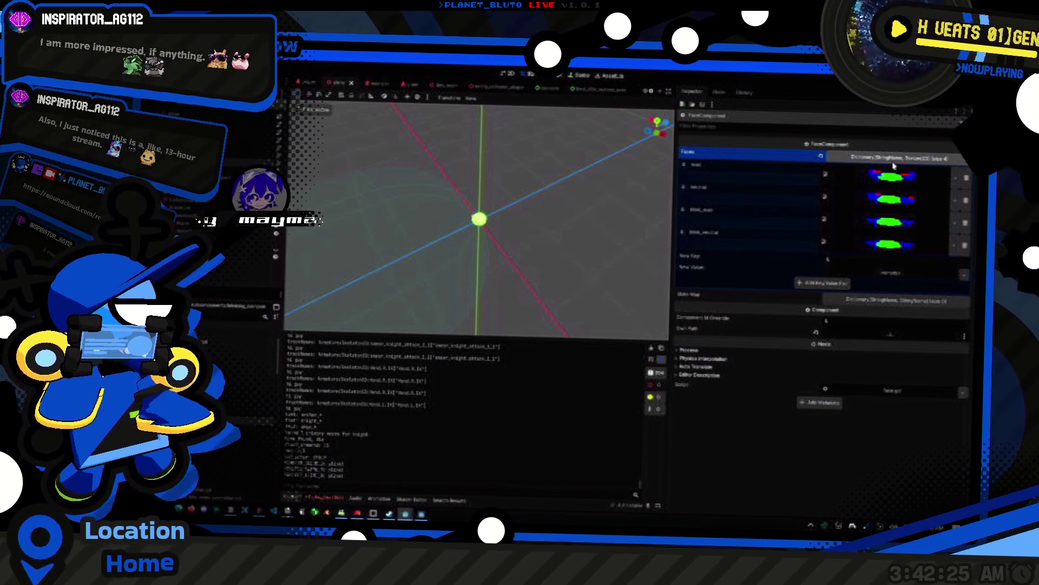
# - Bring the floating script editor forward and review the blink script's timeout connection line
pyautogui.press('super+Tab')
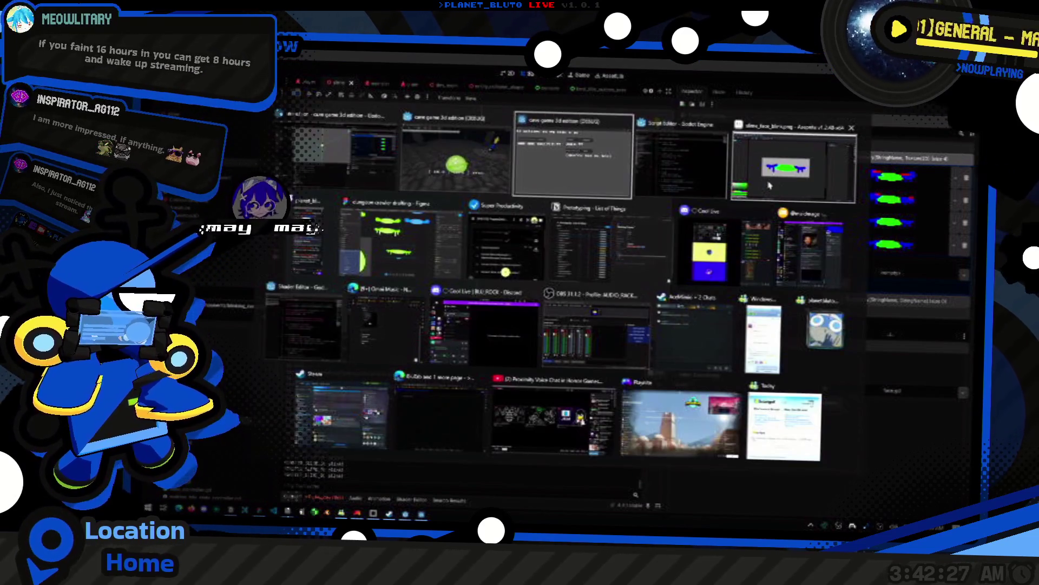
pyautogui.press('Return')
pyautogui.click(719, 277)
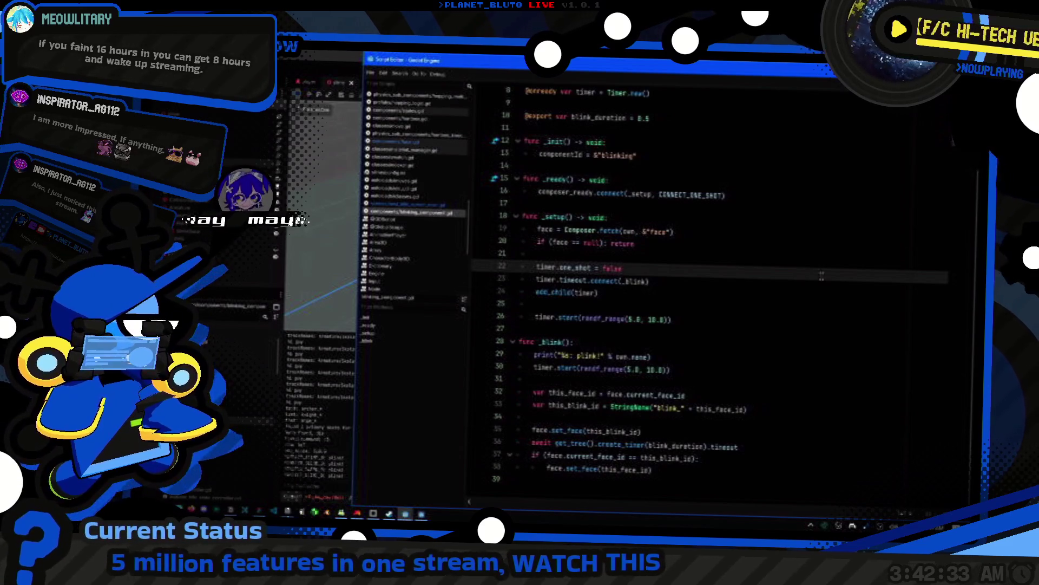
pyautogui.scroll(3, 821, 276)
pyautogui.scroll(-3, 795, 263)
pyautogui.scroll(3, 795, 263)
pyautogui.scroll(-3, 795, 263)
pyautogui.click(690, 282)
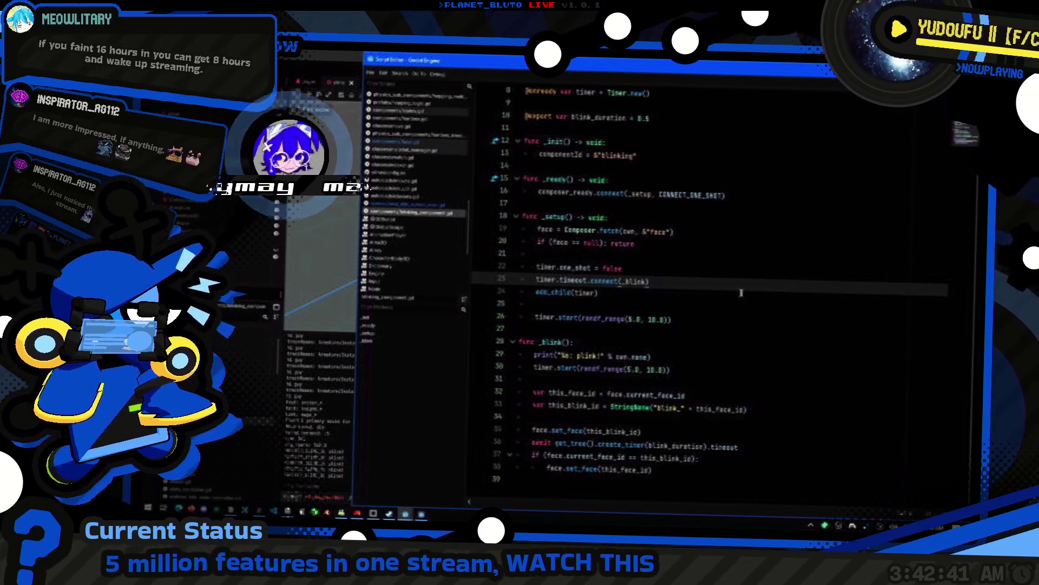
pyautogui.scroll(3, 619, 243)
# - Highlight every set_face use in the face component script, then close the script window
pyautogui.keyDown('ctrl'); pyautogui.click(588, 155); pyautogui.keyUp('ctrl')
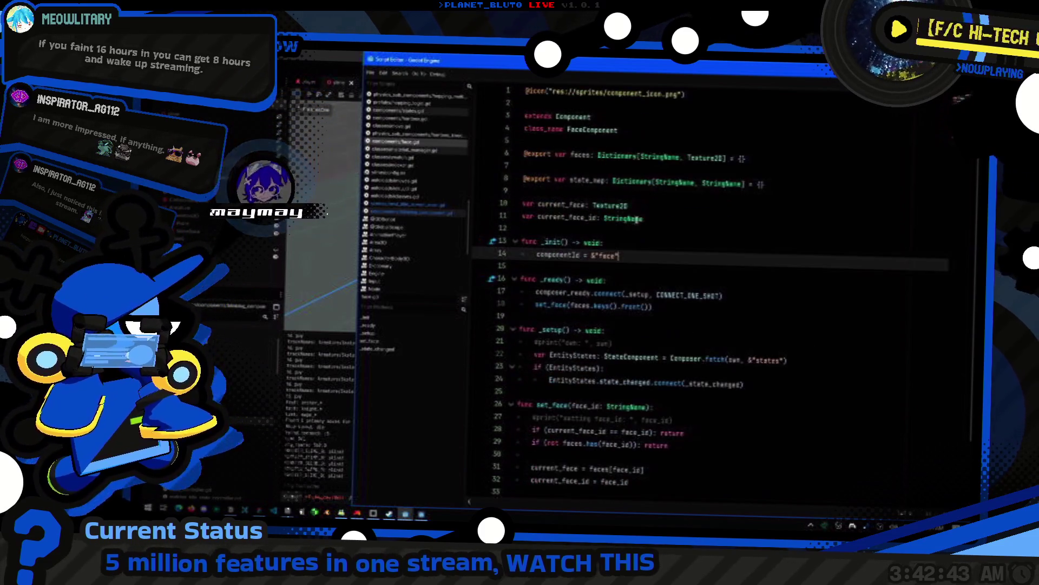
pyautogui.scroll(-2, 675, 231)
pyautogui.click(675, 231)
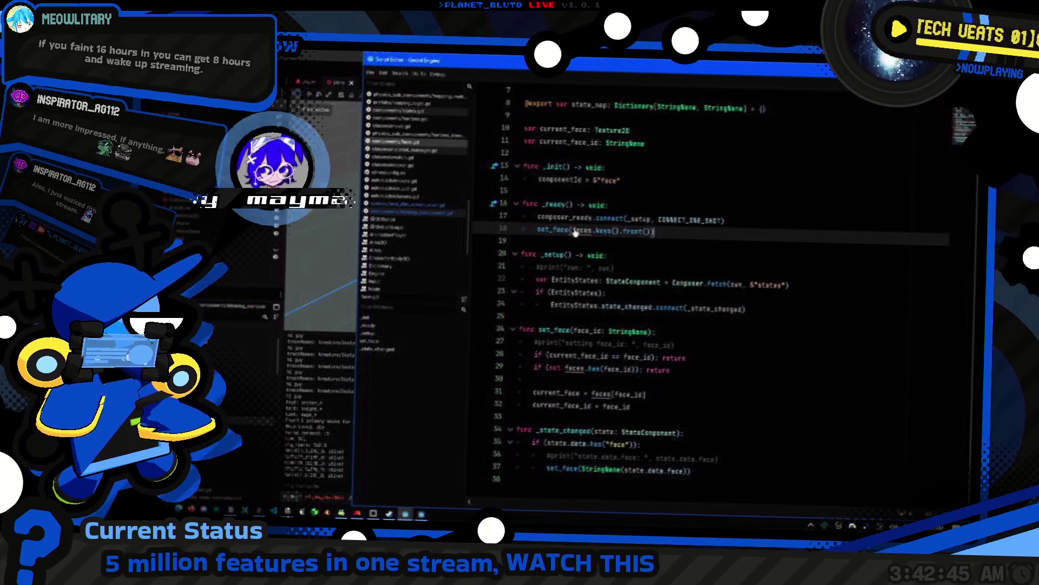
pyautogui.doubleClick(556, 233)
pyautogui.click(660, 236)
pyautogui.scroll(2, 660, 237)
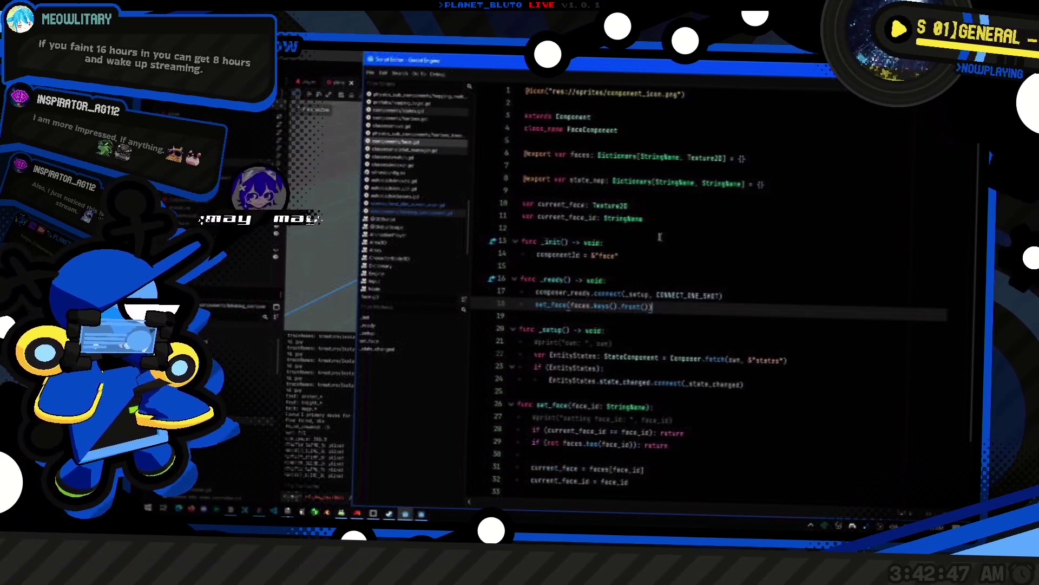
pyautogui.click(192, 112)
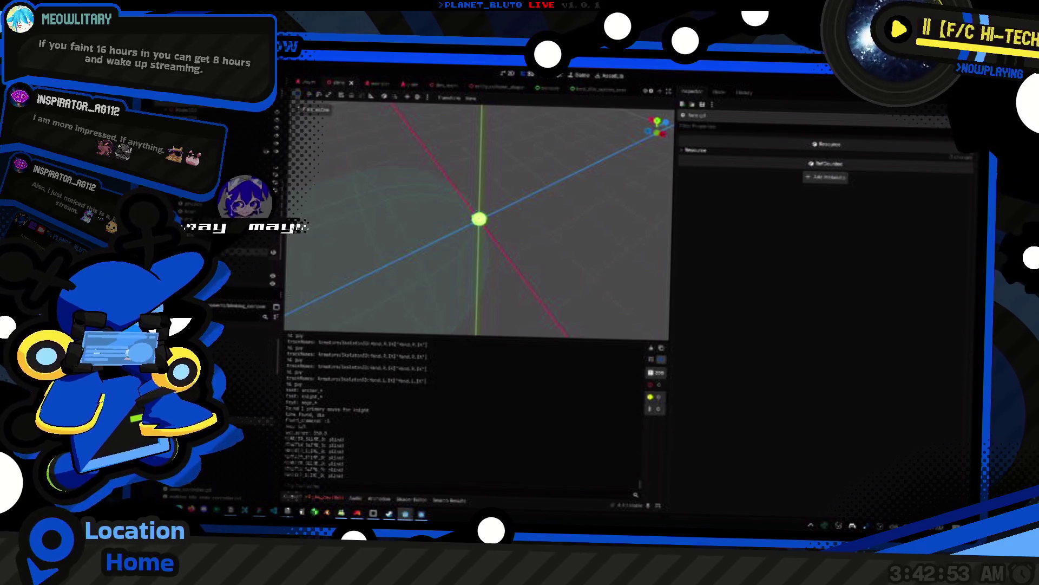
# - Expand the selected node's Faces dictionary and open the FaceComponent script in its own window
pyautogui.click(200, 237)
pyautogui.click(866, 154)
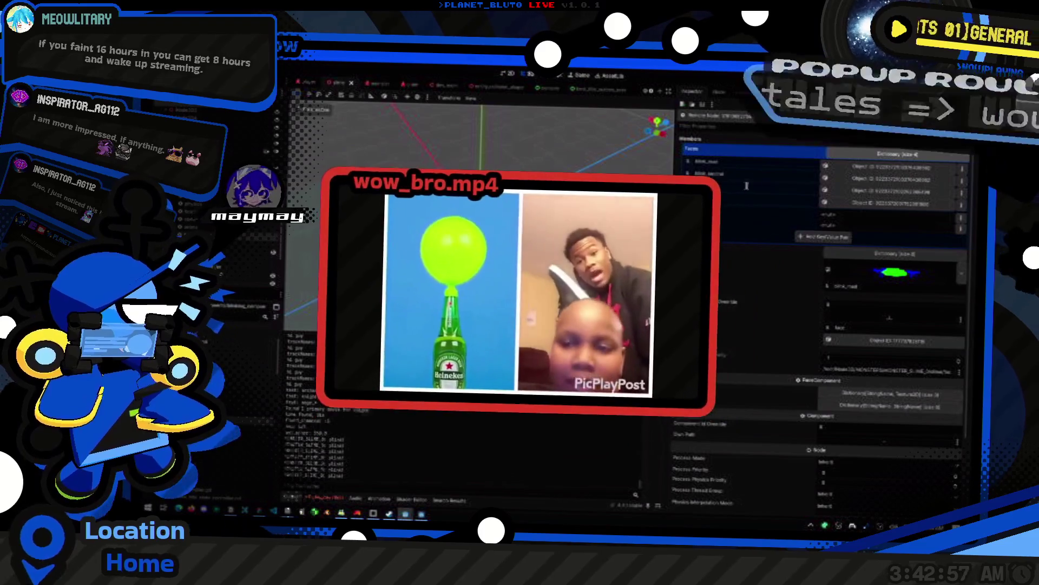
pyautogui.hotkey('ctrl', 'F3')
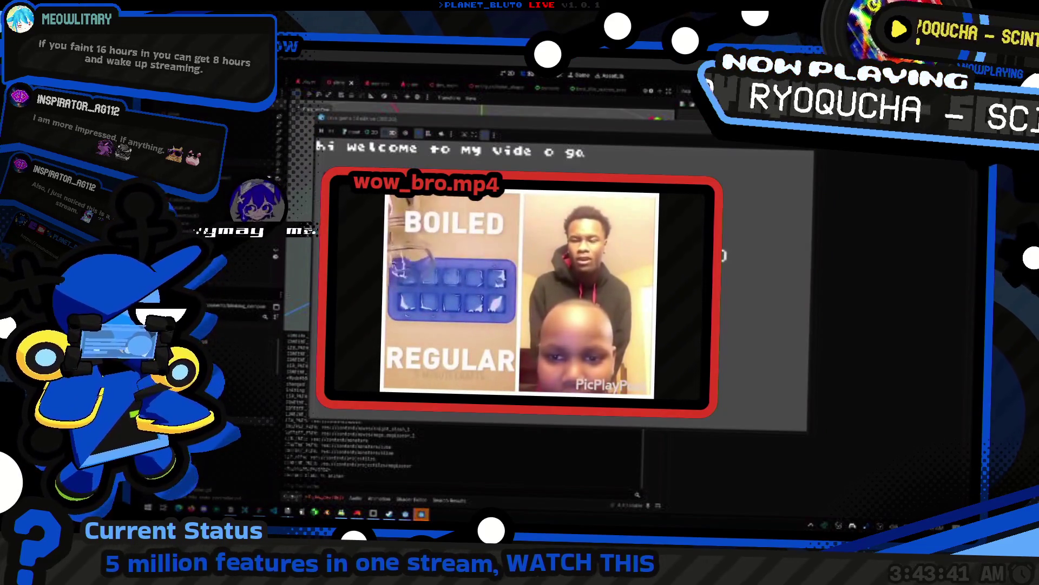
# - Spawn a slime in the running test game, then return to the face.gd script
pyautogui.click(356, 135)
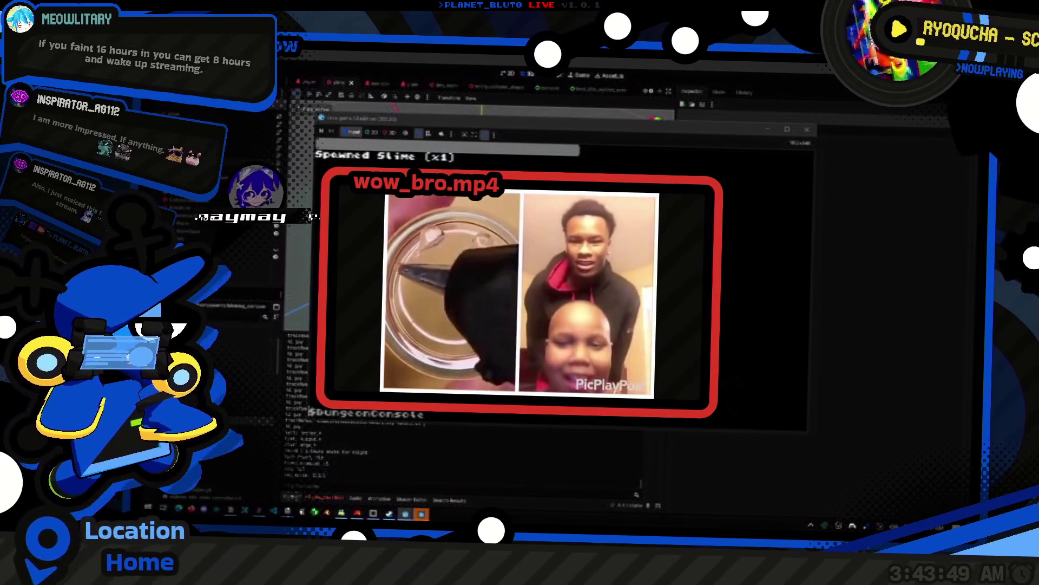
pyautogui.click(427, 145)
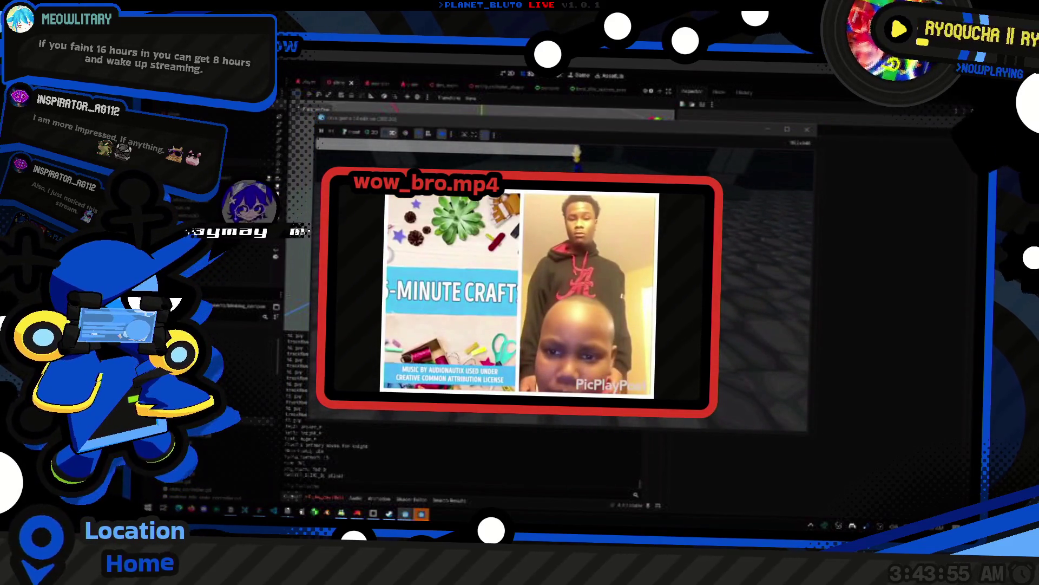
pyautogui.hotkey('alt', 'Tab')
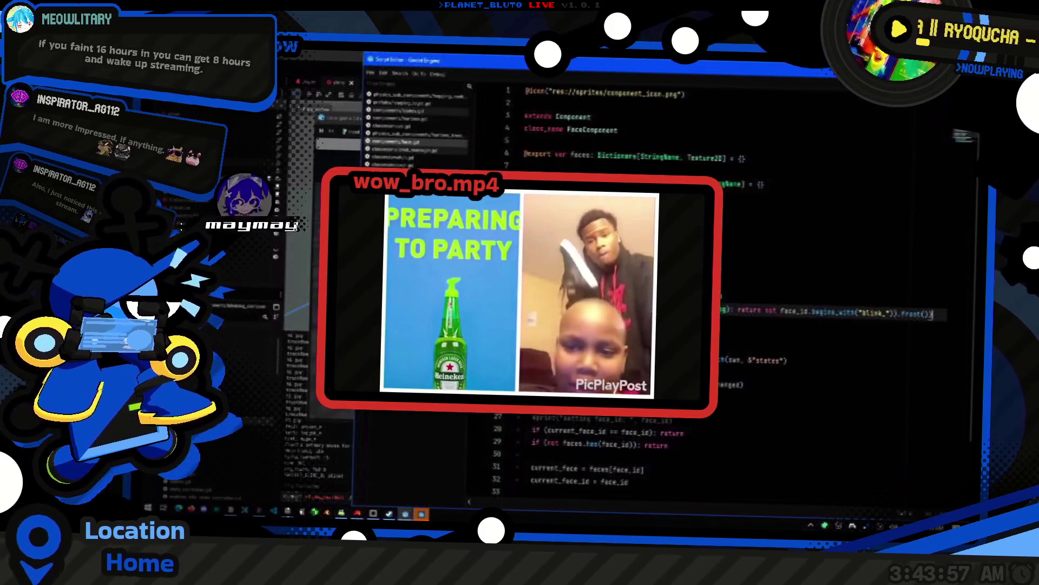
# - In blinking_component.gd, add an exported blink_duration variable on line 10
pyautogui.hotkey('alt', 'Left')
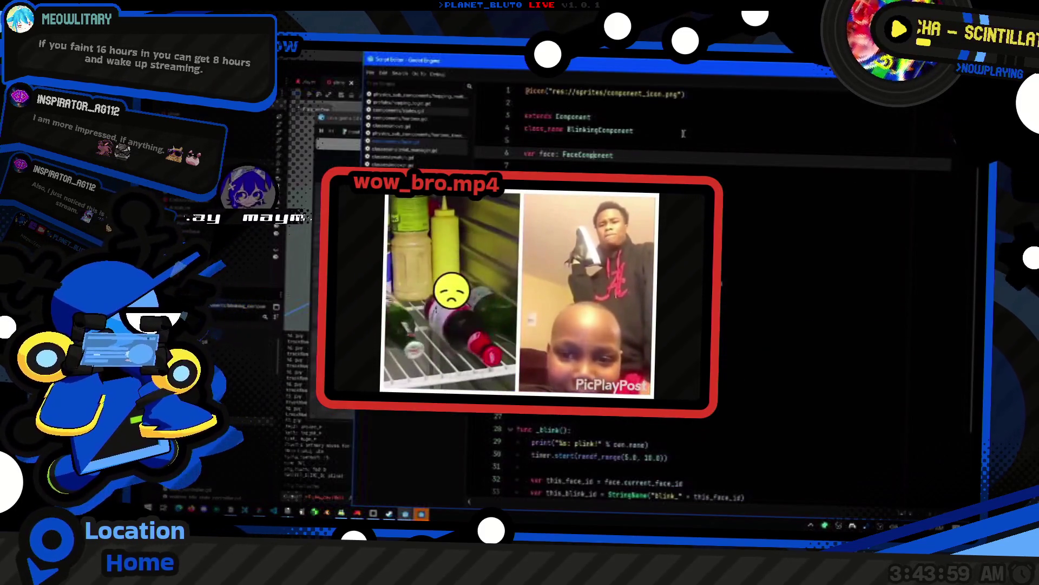
pyautogui.press('Down')
pyautogui.press('Down')
pyautogui.press('Down')
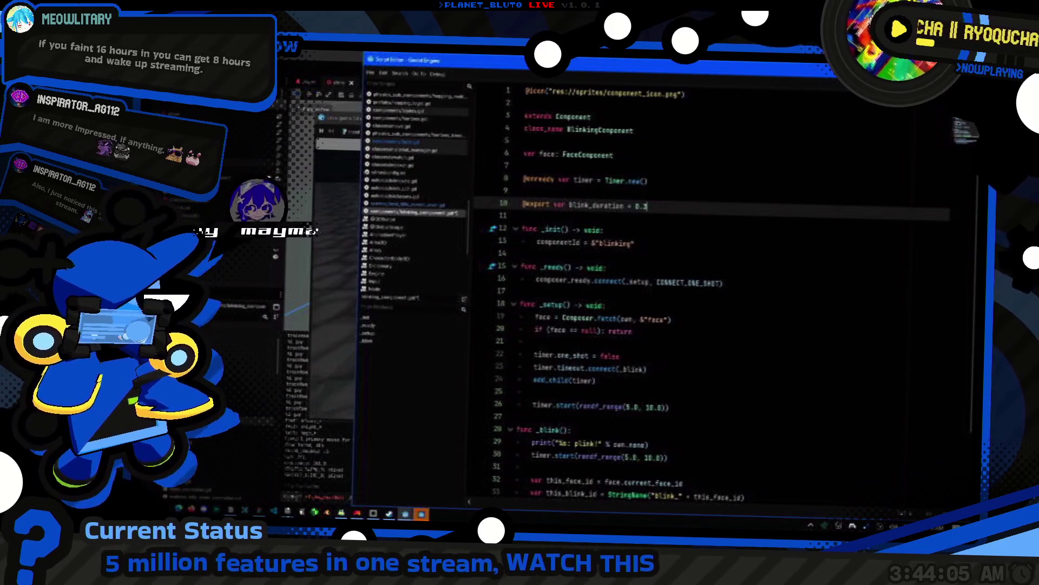
pyautogui.click(734, 243)
# - Run the game to test the slime's blinking, then revisit the blink_duration value on line 10
pyautogui.press('F5')
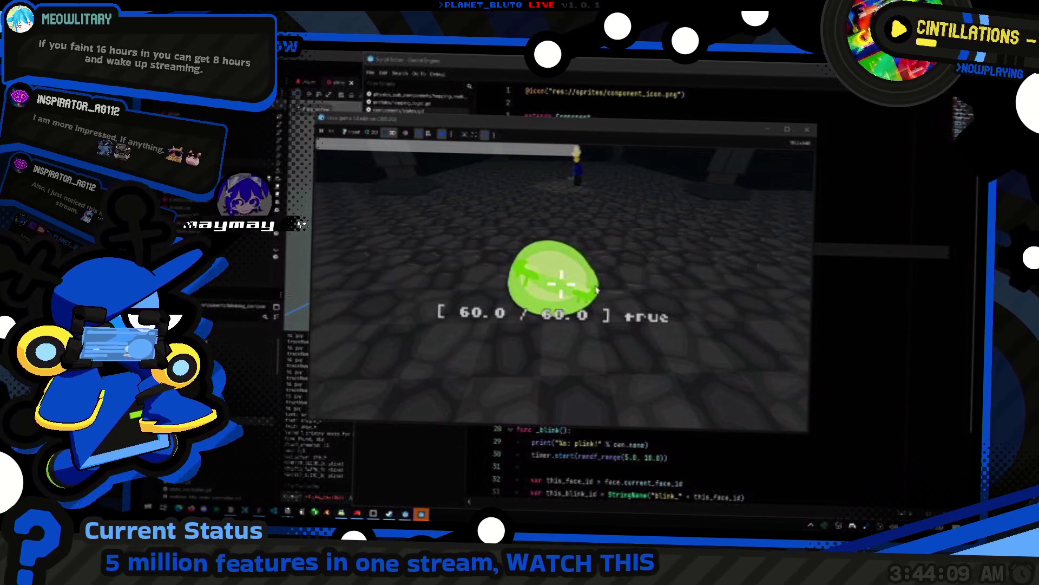
pyautogui.hotkey('alt', 'Tab')
pyautogui.click(682, 208)
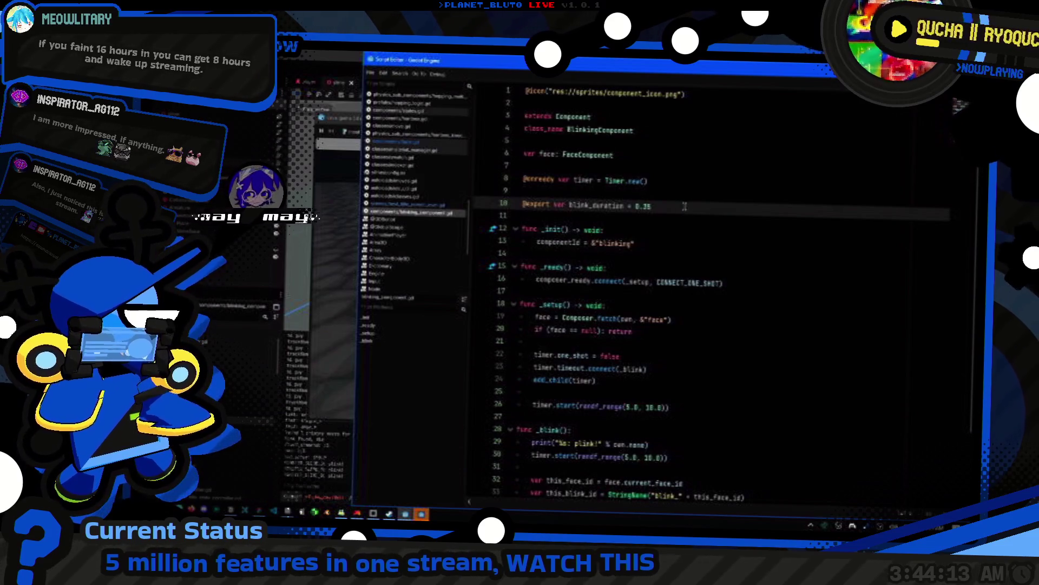
pyautogui.hotkey('alt', 'Tab')
pyautogui.hotkey('alt', 'Tab')
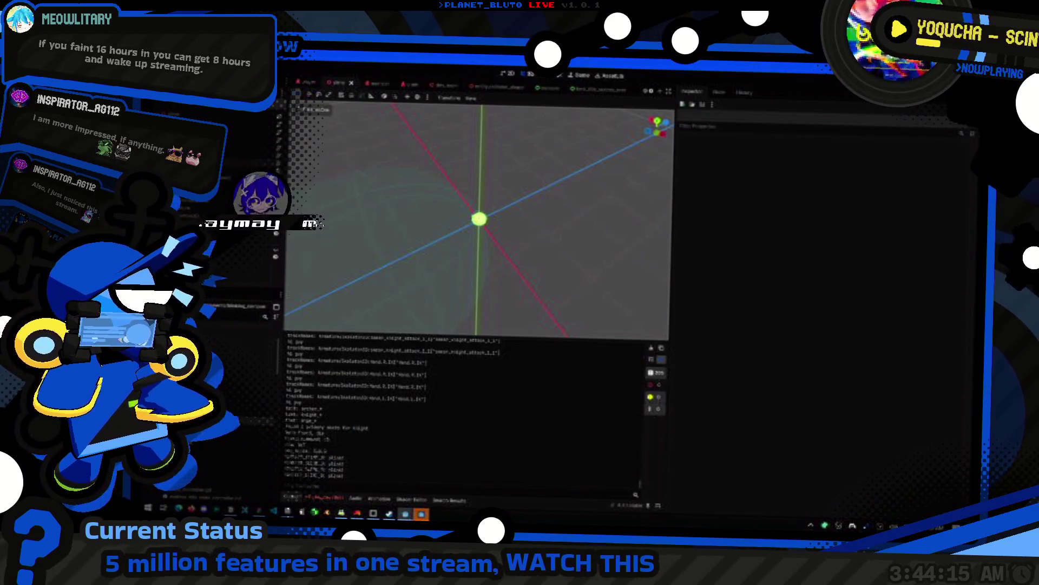
# - Save and relaunch the game, pick a character class, and host to enter the dungeon
pyautogui.hotkey('ctrl', 's')
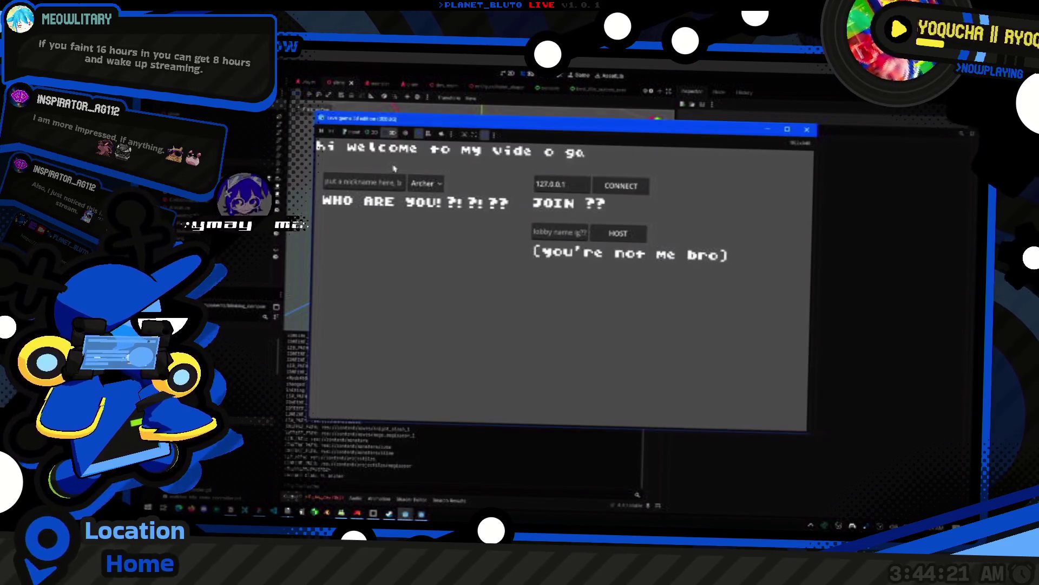
pyautogui.click(426, 183)
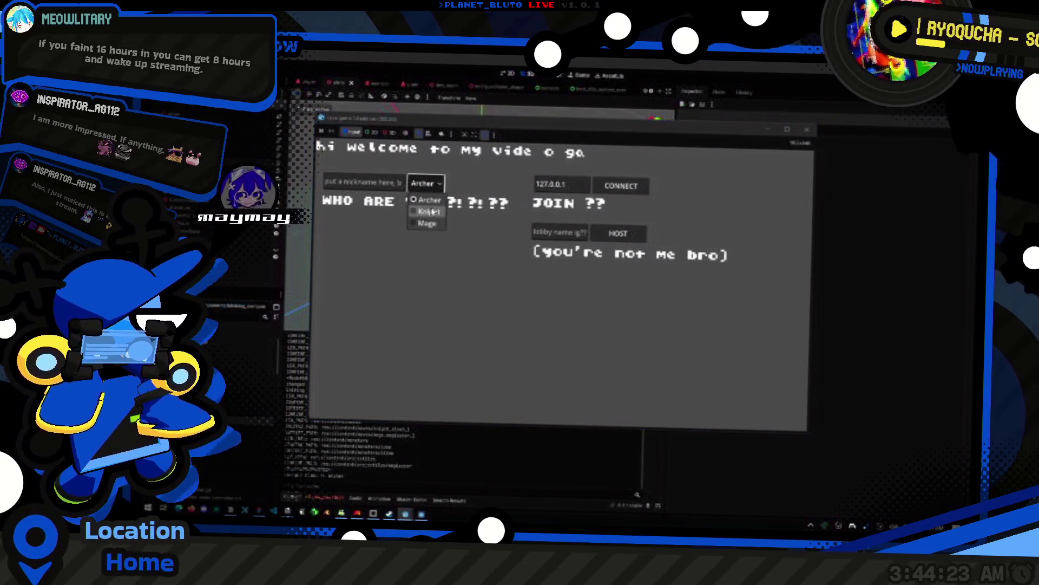
pyautogui.click(425, 209)
pyautogui.click(618, 233)
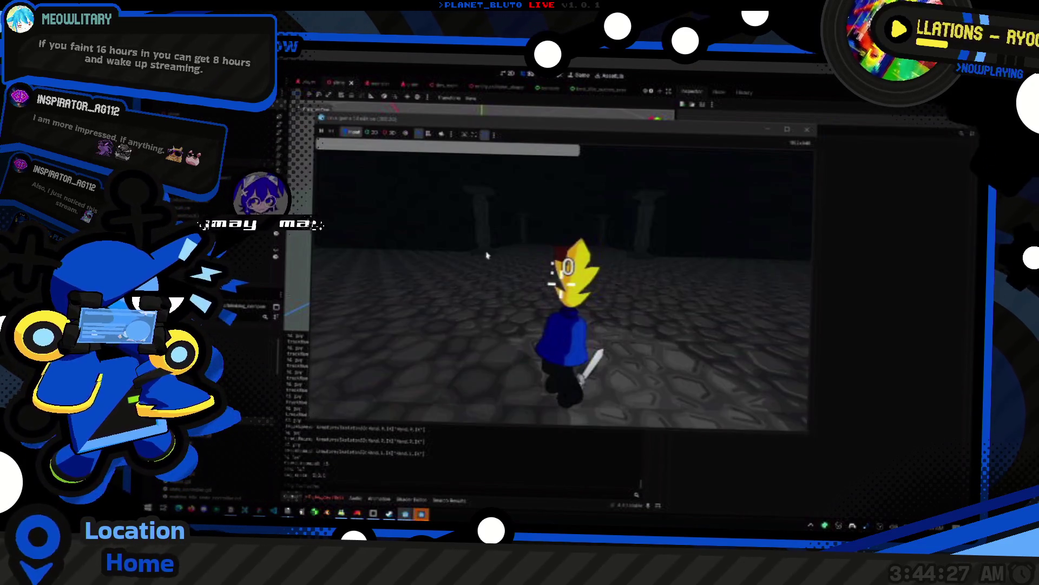
pyautogui.click(453, 230)
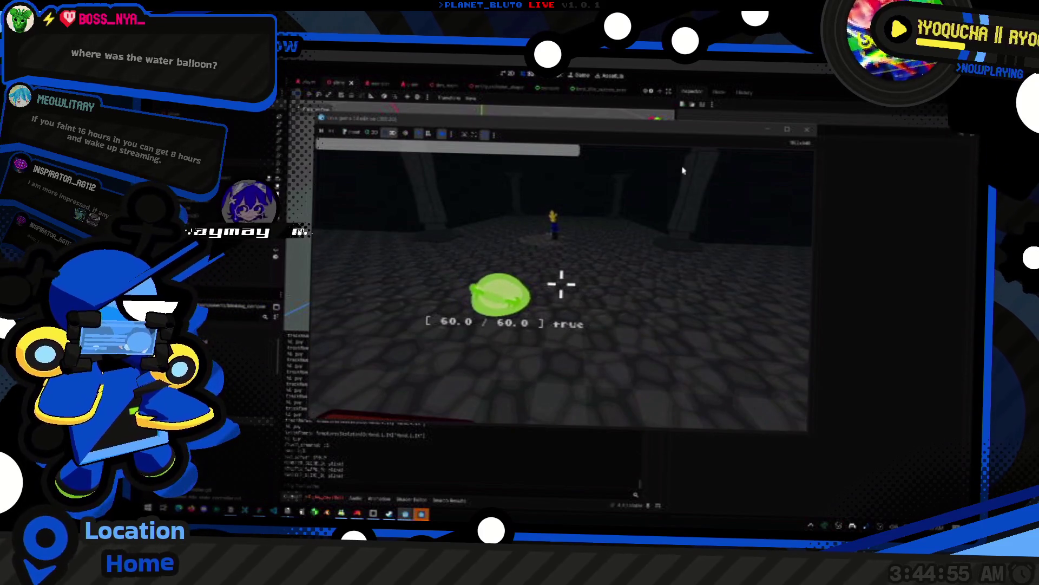
# - Maximize the running game window to full screen
pyautogui.click(788, 130)
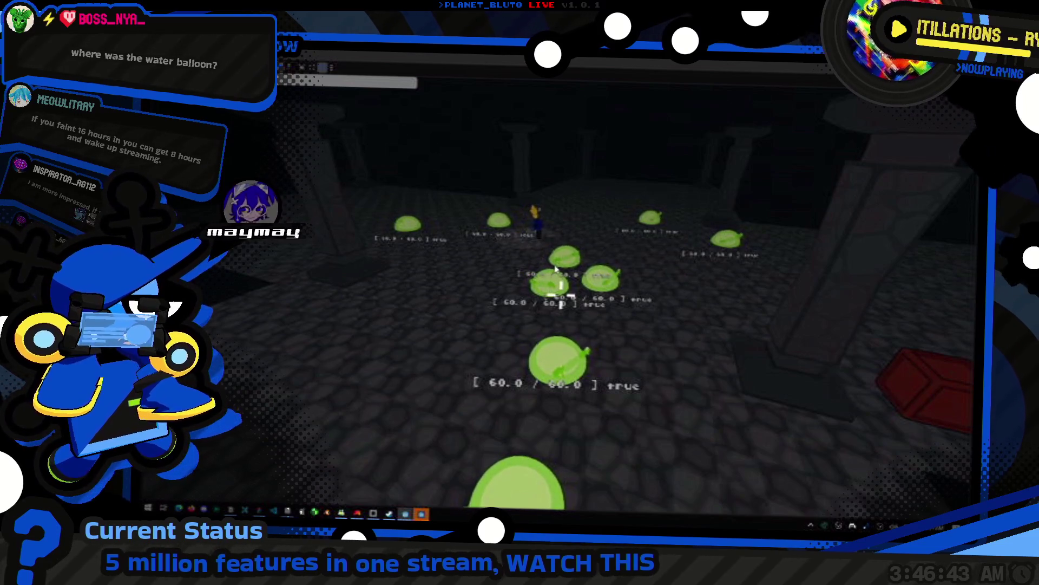
# - Duplicate blink_duration into exported blink_gap_min (1.0) and blink_gap_max variables
pyautogui.hotkey('alt', 'Tab')
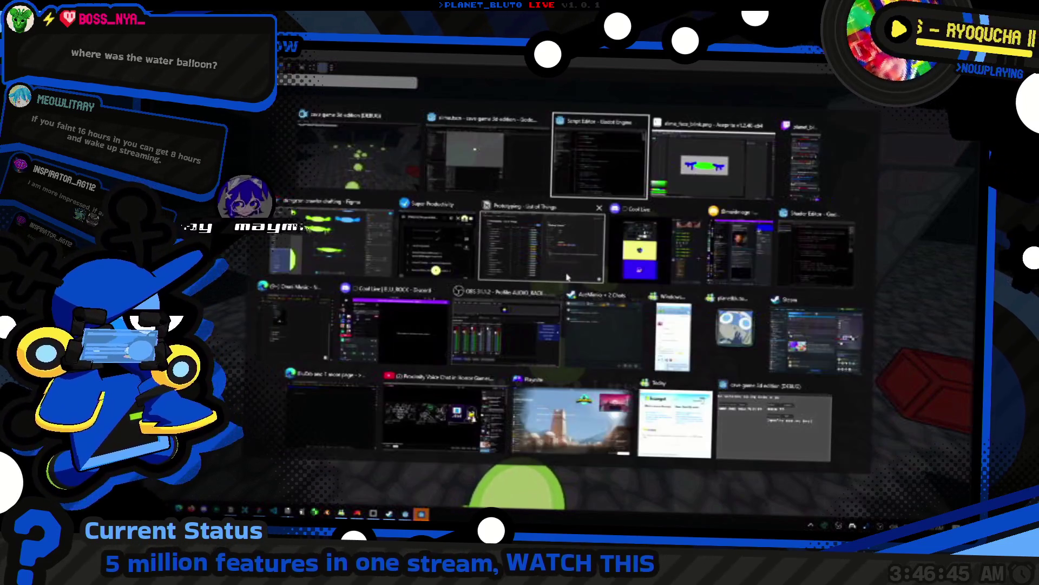
pyautogui.scroll(-2, 645, 198)
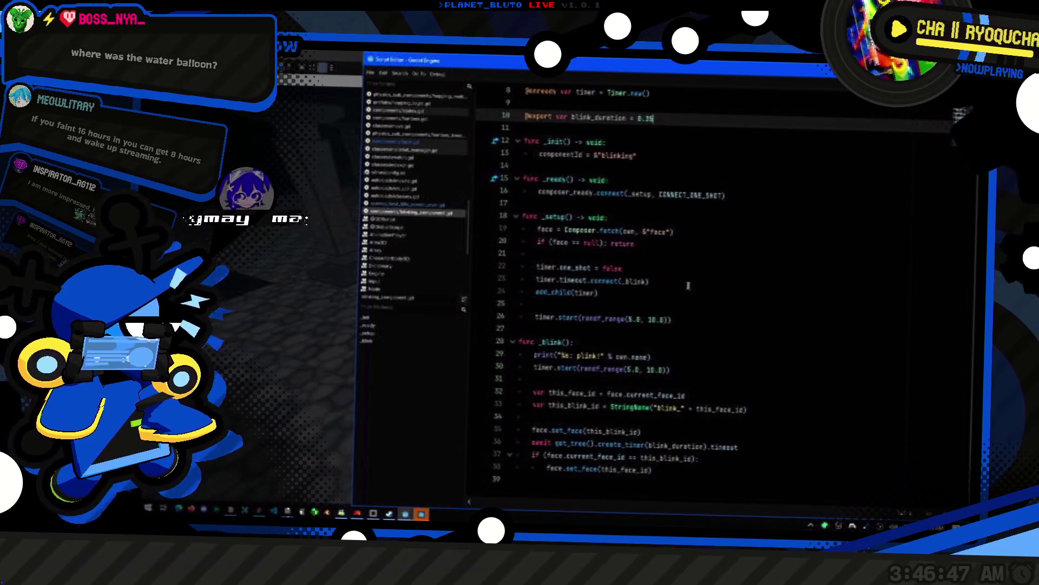
pyautogui.scroll(2, 628, 314)
pyautogui.hotkey('ctrl', 'shift', 'd')
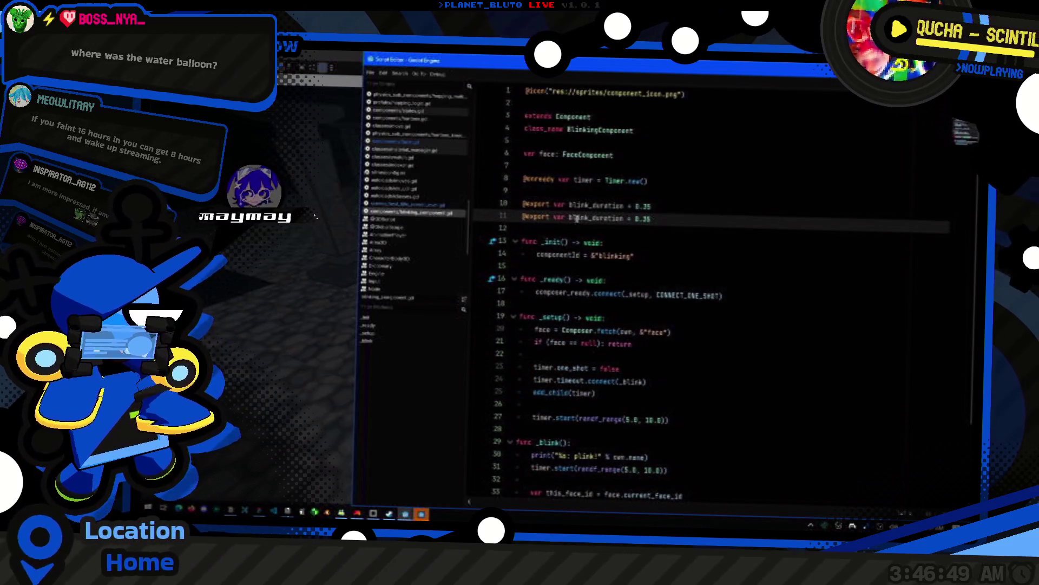
pyautogui.hotkey('ctrl', 'shift', 'Right')
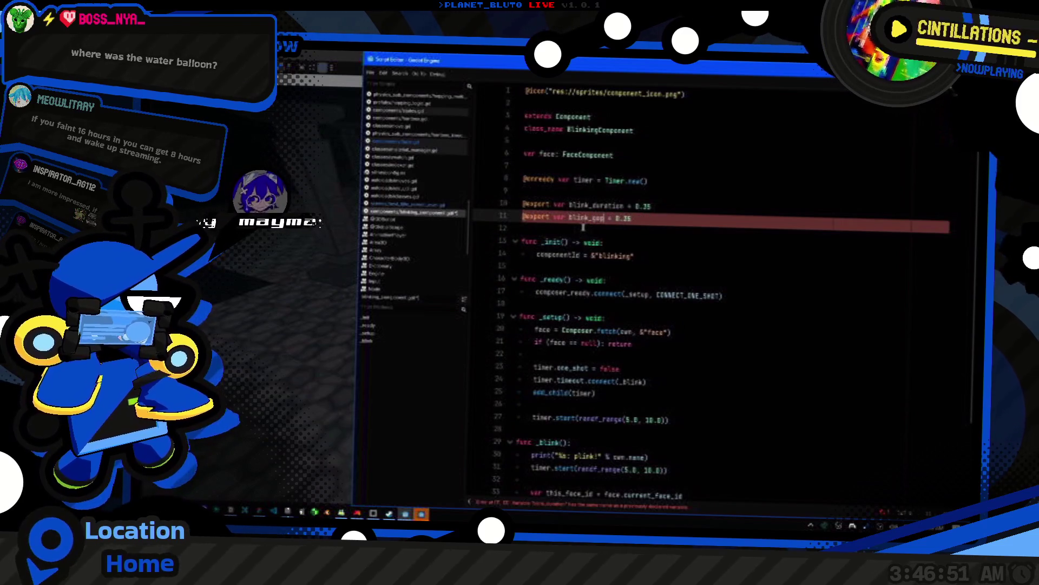
pyautogui.press('Right')
pyautogui.press('Right')
pyautogui.press('Right')
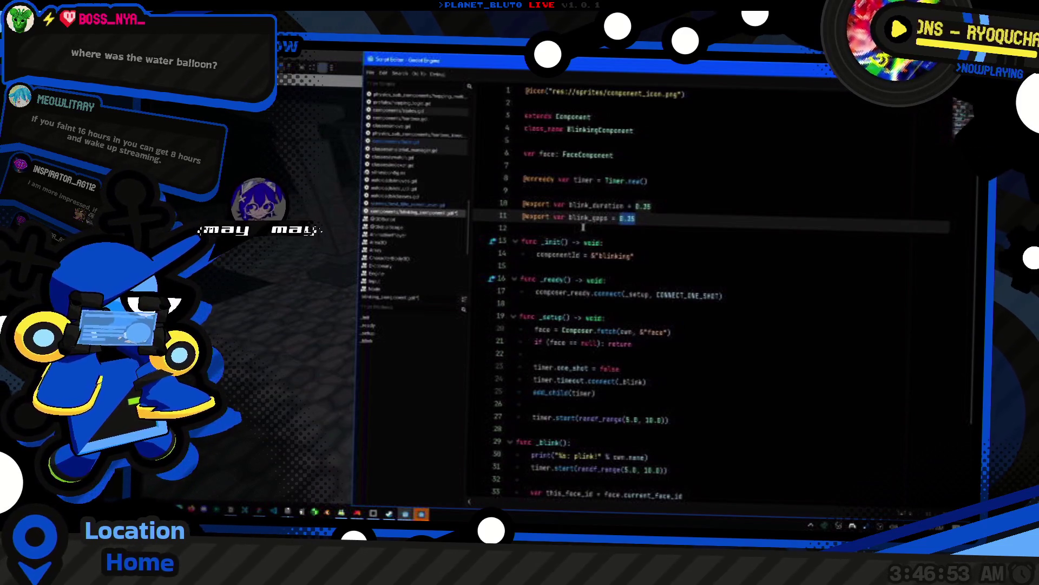
pyautogui.hotkey('ctrl', 'shift', 'Right')
pyautogui.write('cd')
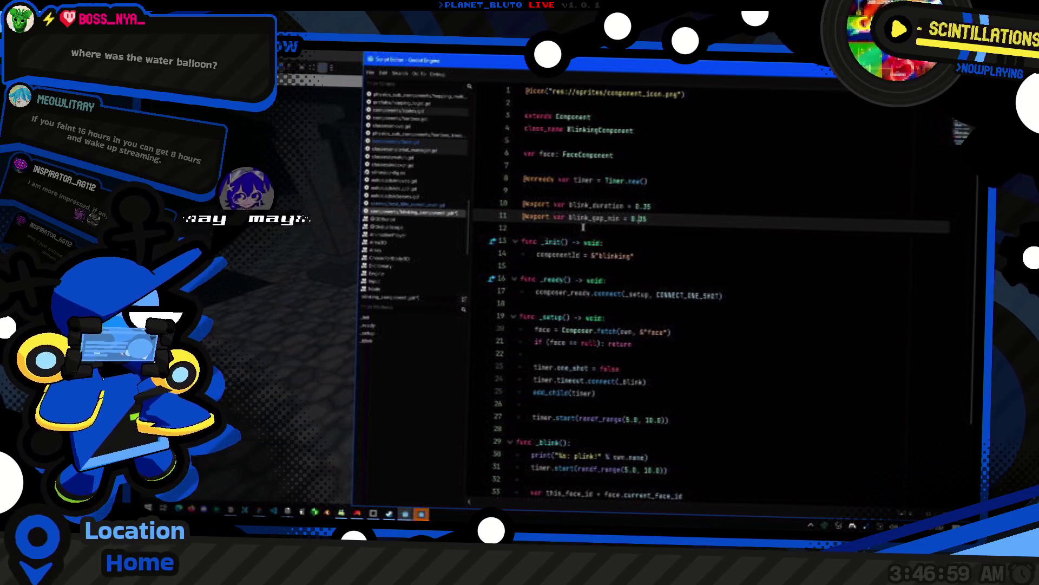
pyautogui.write('1.')
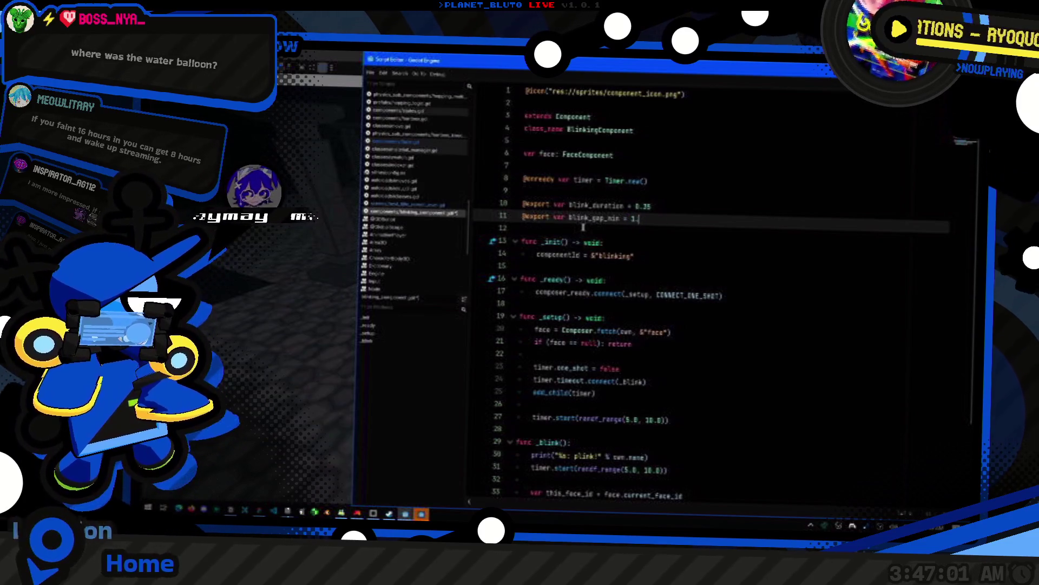
pyautogui.hotkey('ctrl', 'shift', 'd')
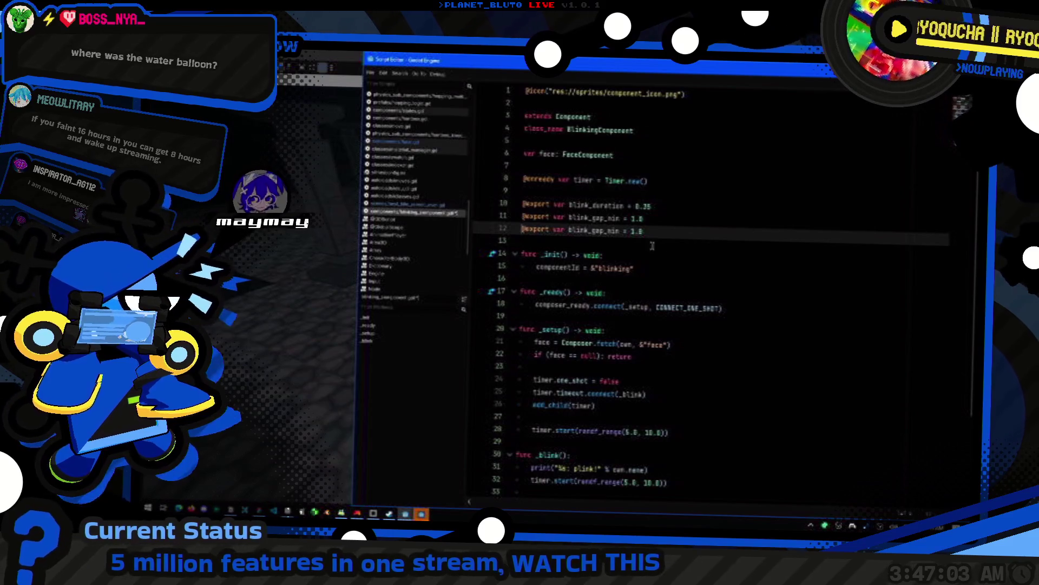
pyautogui.click(617, 230)
pyautogui.write('x')
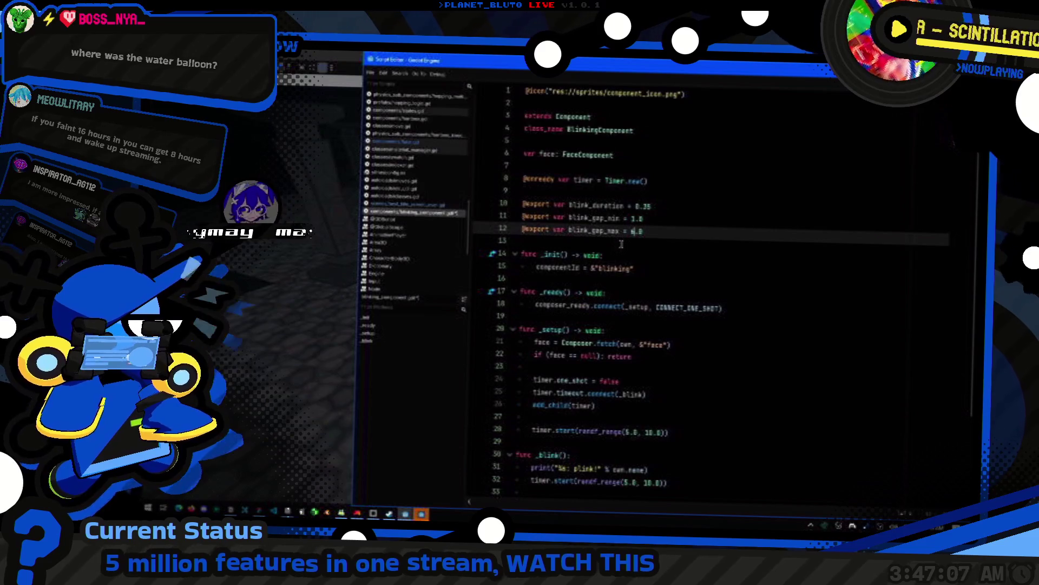
pyautogui.doubleClick(595, 218)
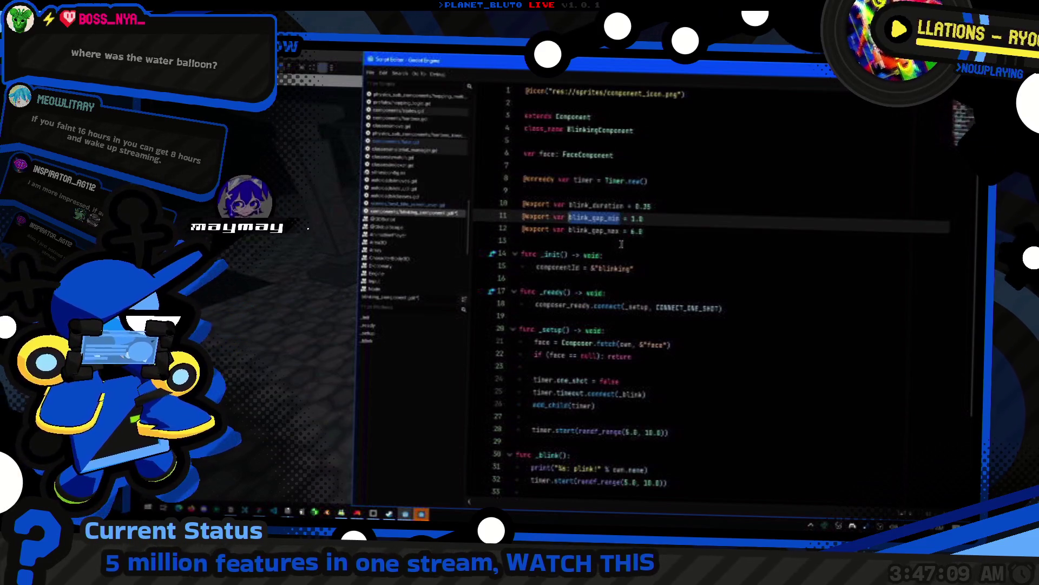
# - Use blink_gap_min and blink_gap_max for the blink timer's random range, then run the game
pyautogui.scroll(-3, 656, 385)
pyautogui.click(633, 319)
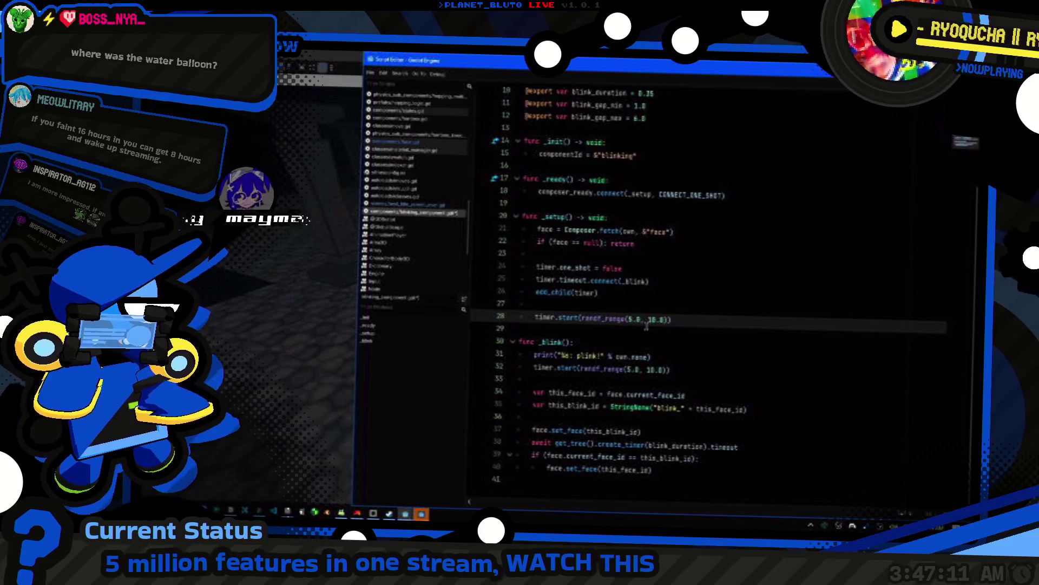
pyautogui.press('Down')
pyautogui.press('Down')
pyautogui.press('Down')
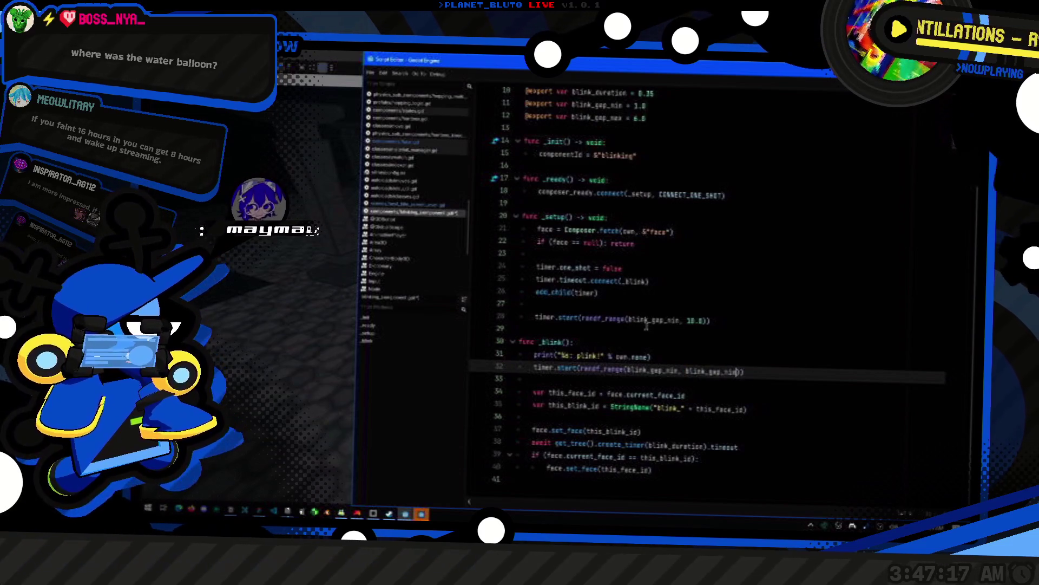
pyautogui.write('a')
pyautogui.press('Return')
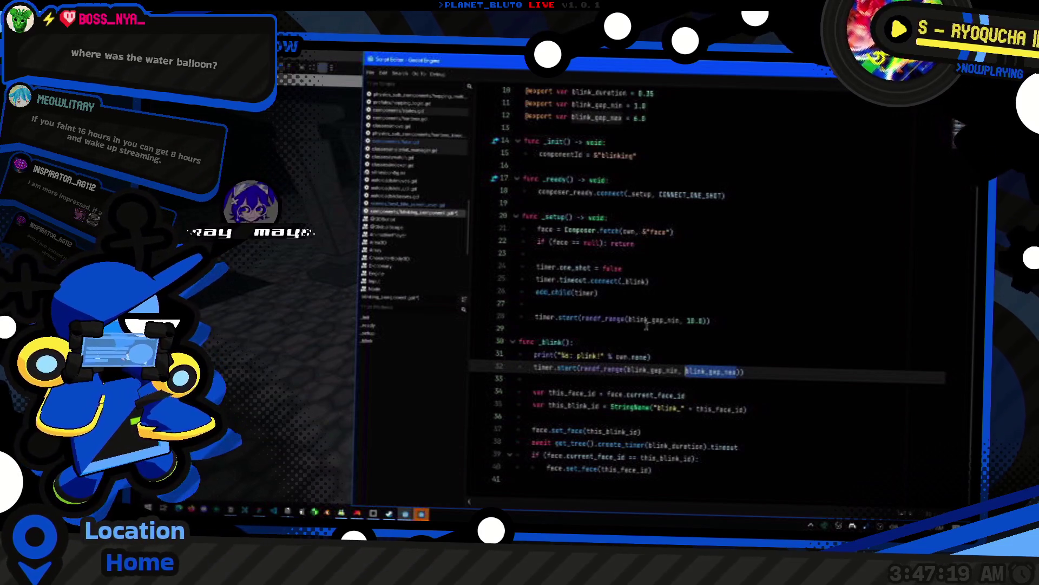
pyautogui.click(690, 318)
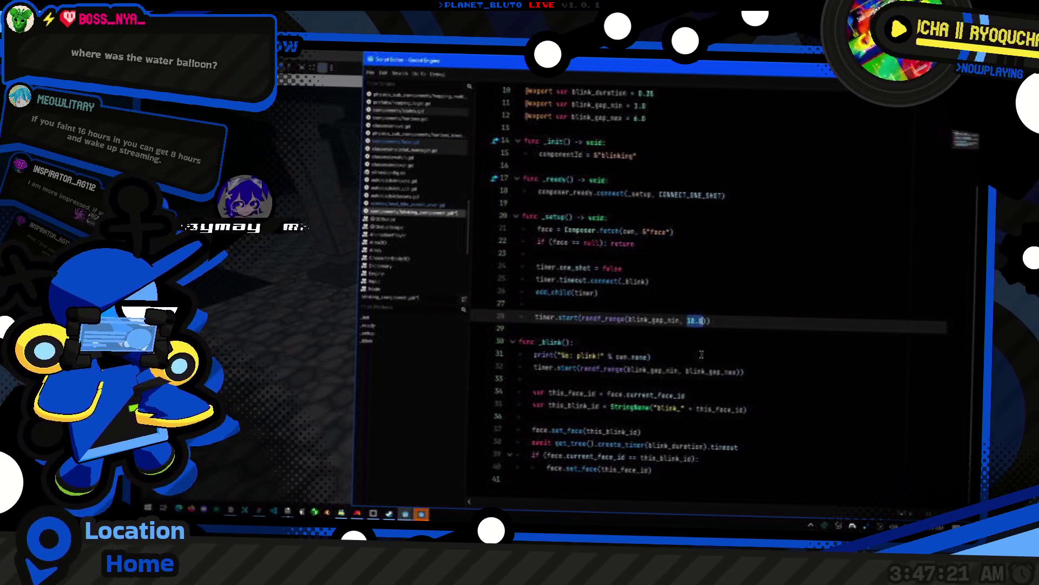
pyautogui.press('F5')
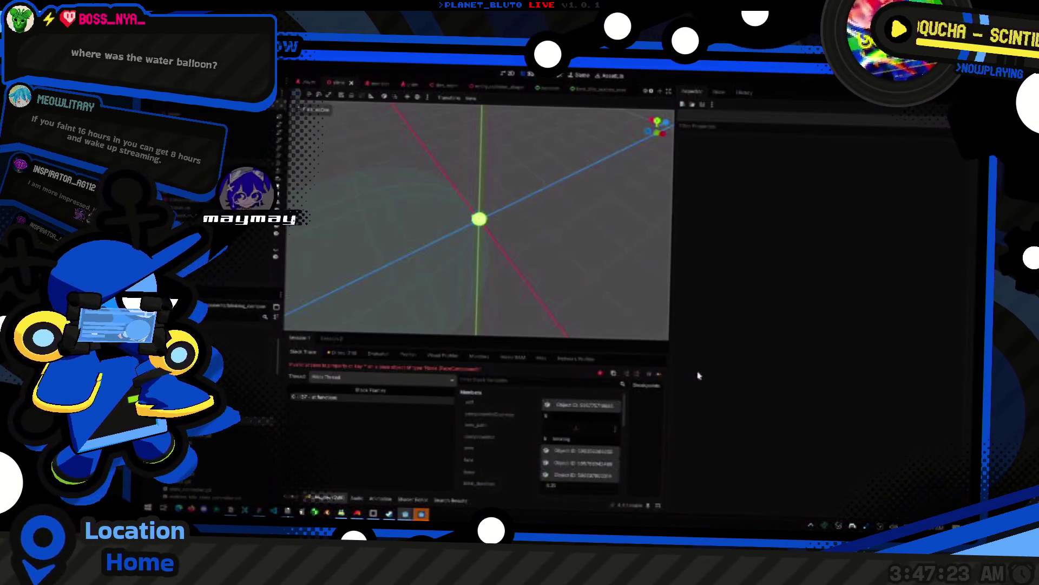
# - Relaunch the game, pick a player class, and host to enter the dungeon
pyautogui.press('F5')
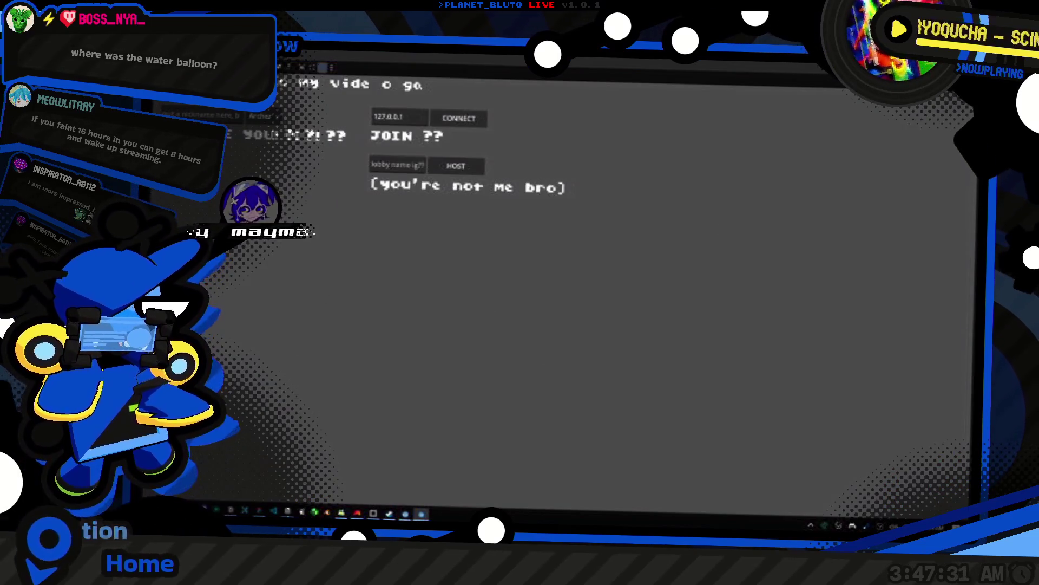
pyautogui.click(263, 116)
pyautogui.click(456, 165)
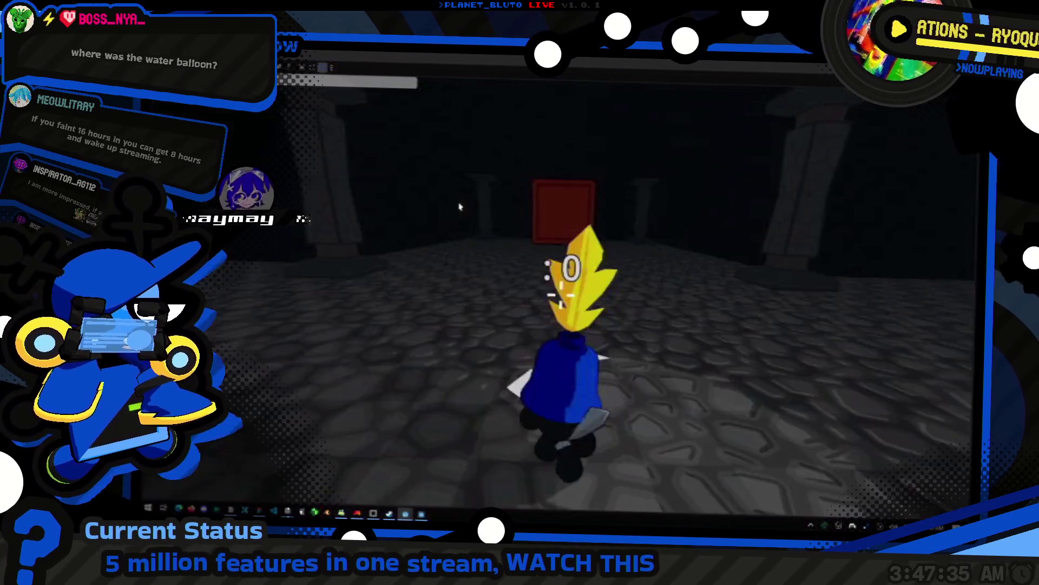
# - Spawn slimes with the 'mon slime' console command and switch to first-person facing them
pyautogui.write('mon slime')
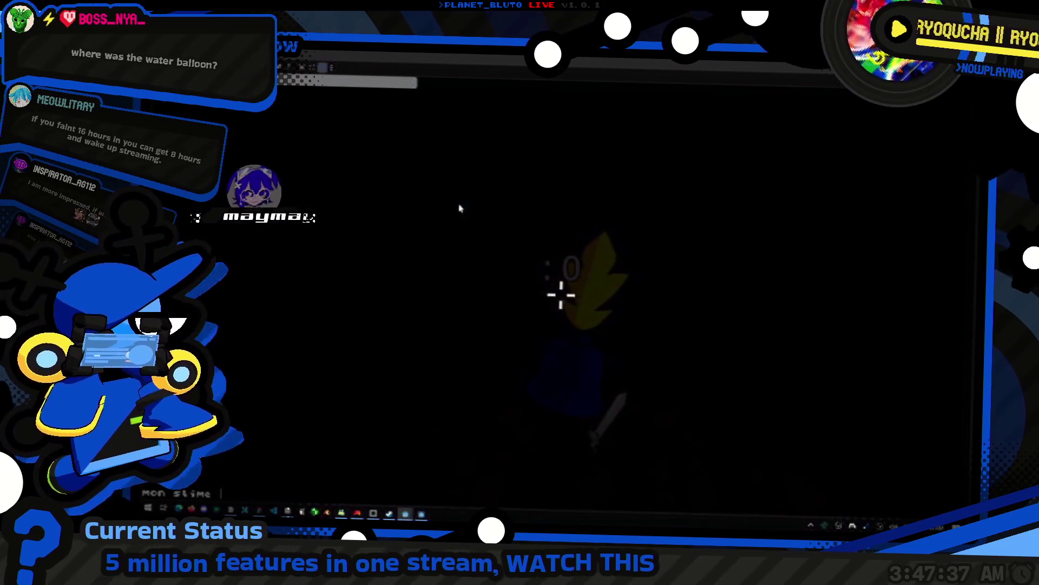
pyautogui.press('Return')
pyautogui.hotkey('alt', 'Tab')
pyautogui.hotkey('alt', 'Tab')
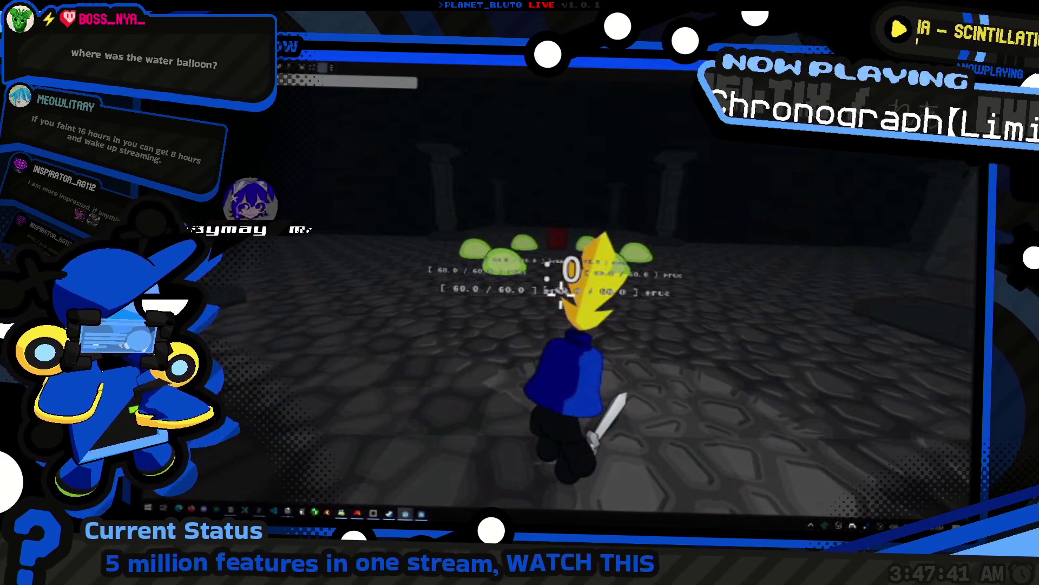
pyautogui.click(317, 162)
pyautogui.press('w')
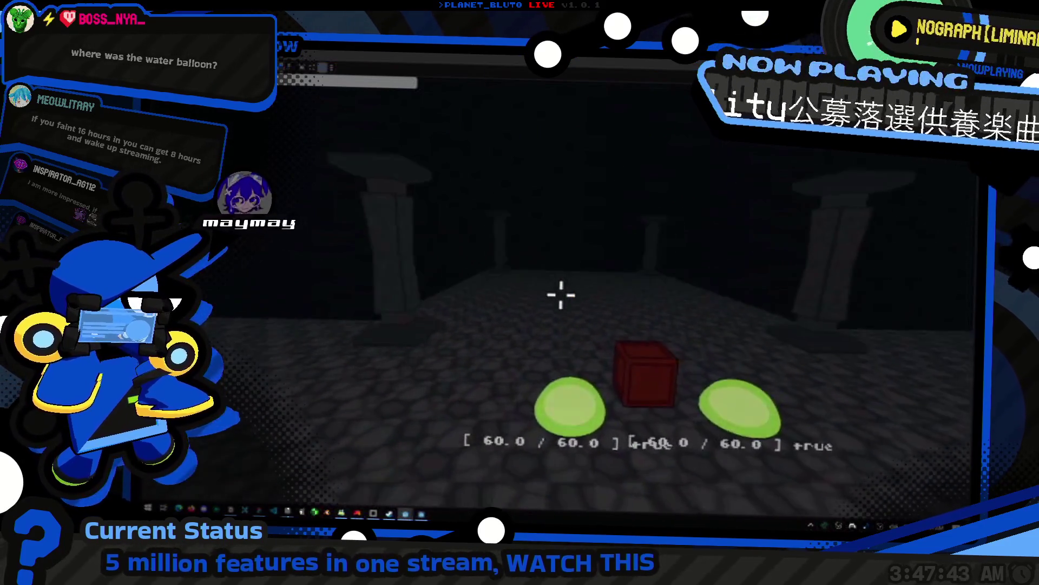
pyautogui.press('s')
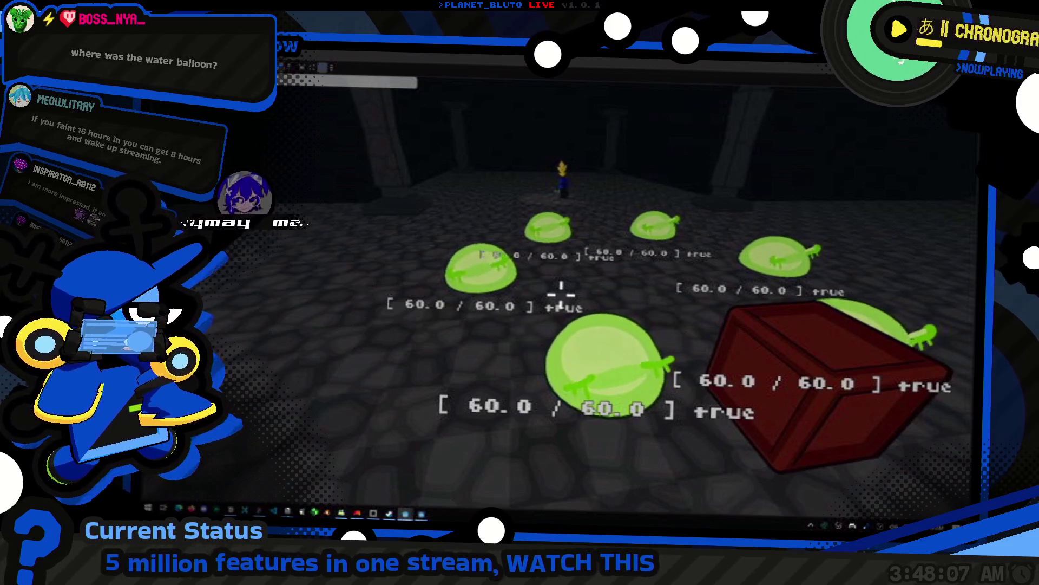
pyautogui.press('d')
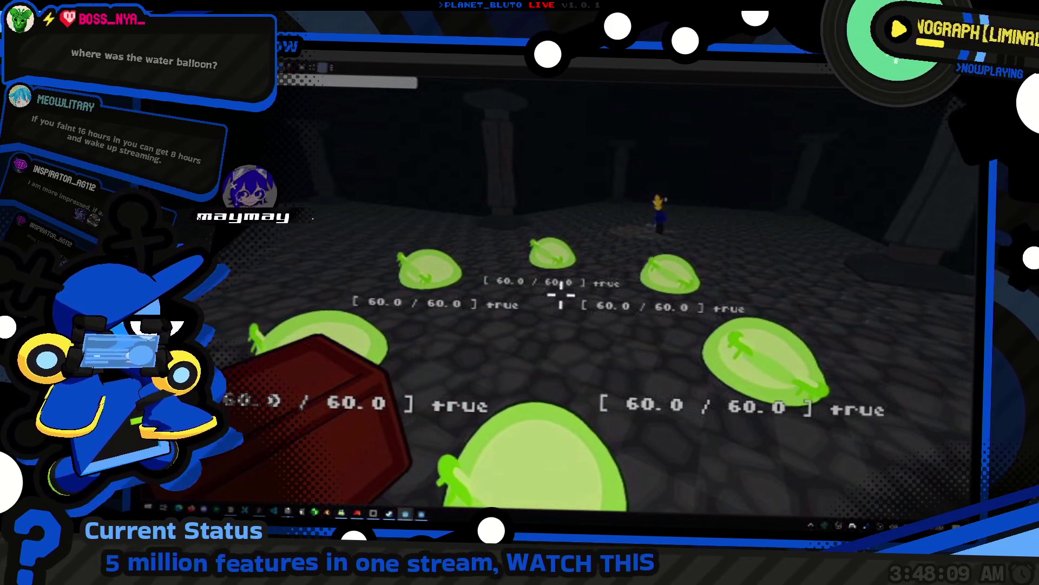
pyautogui.press('d')
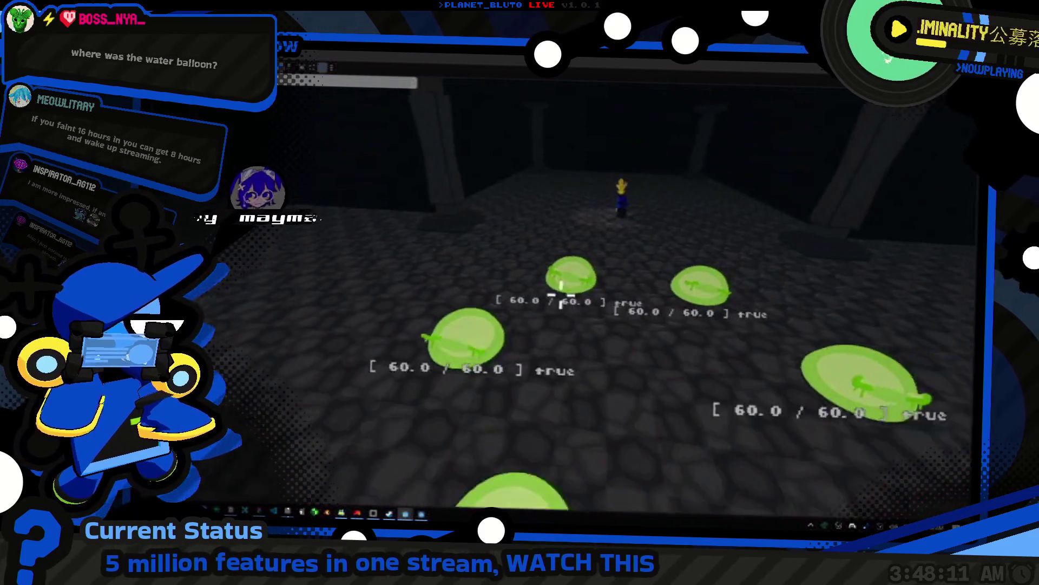
pyautogui.press('d')
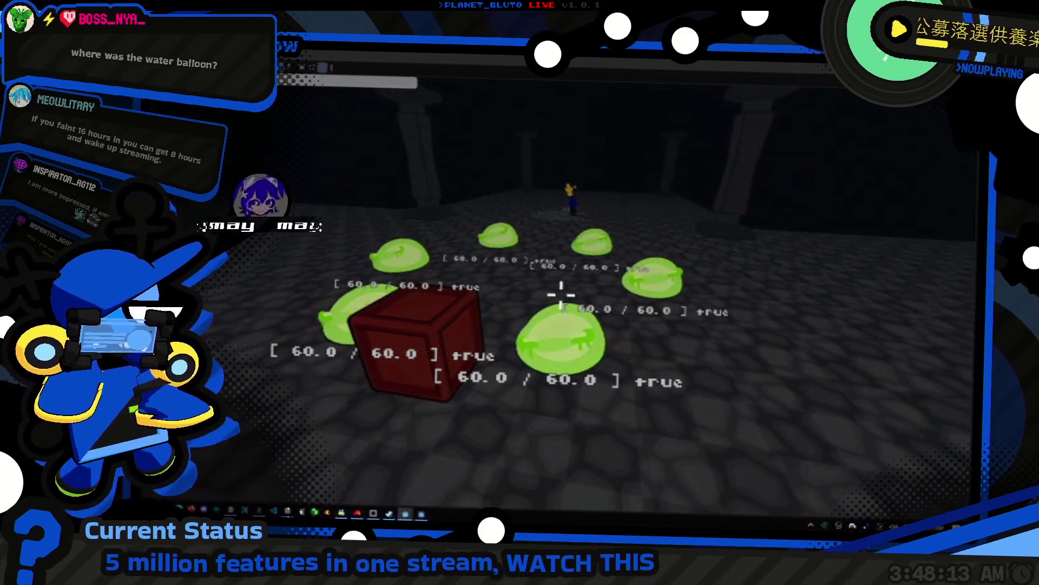
pyautogui.press('w')
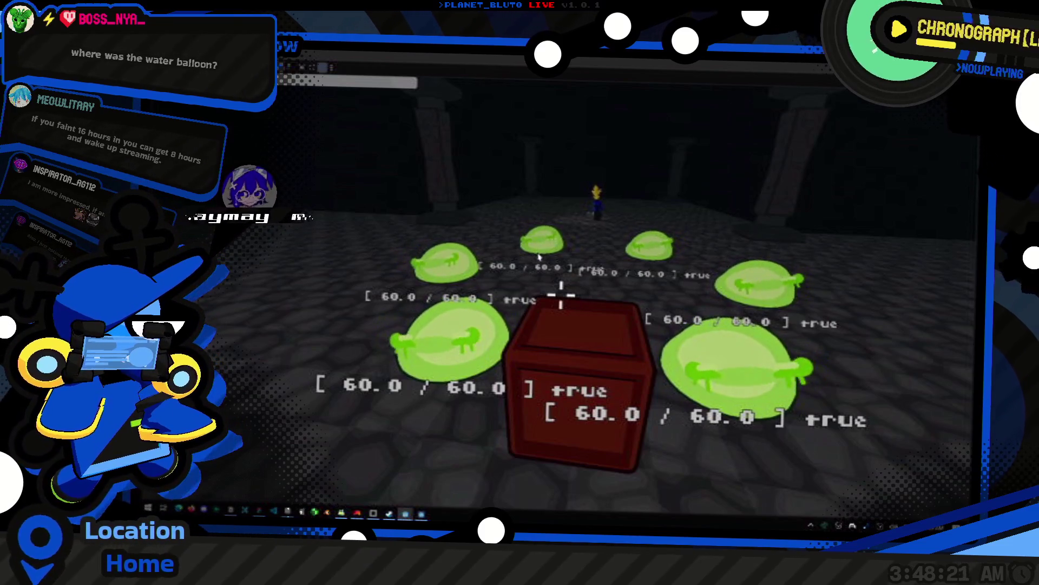
pyautogui.press('w')
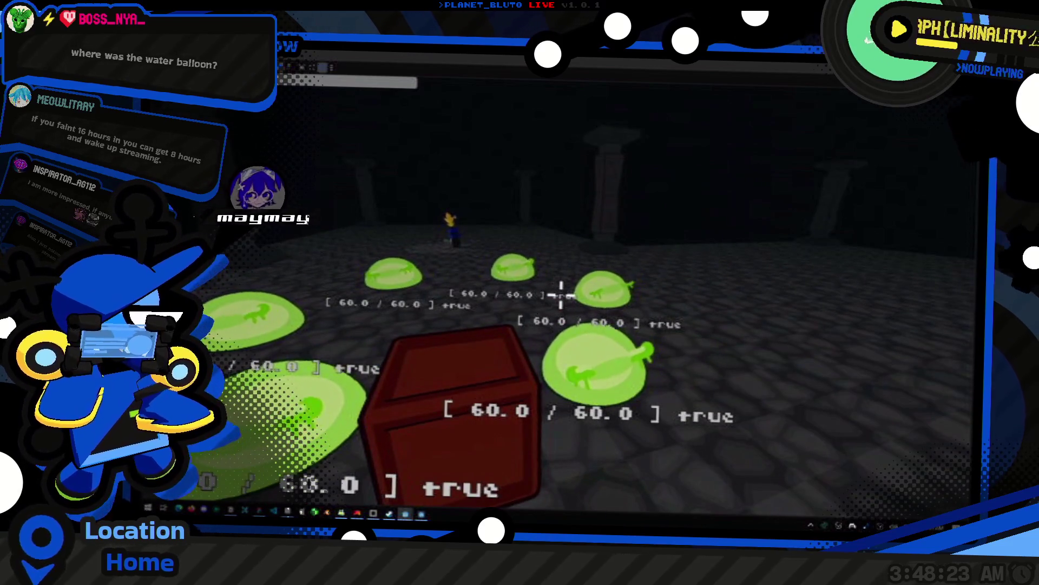
pyautogui.press('s')
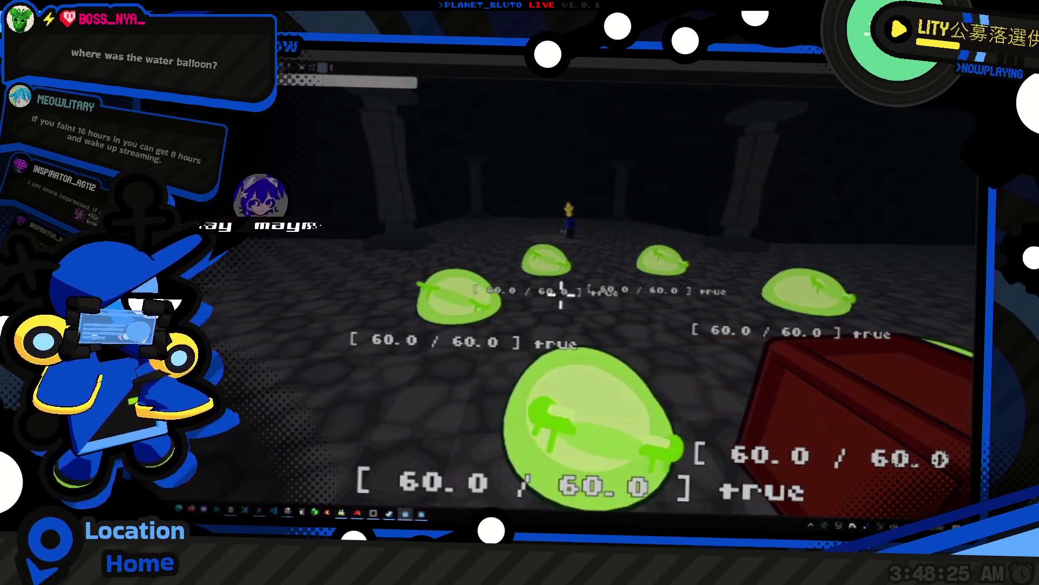
pyautogui.press('d')
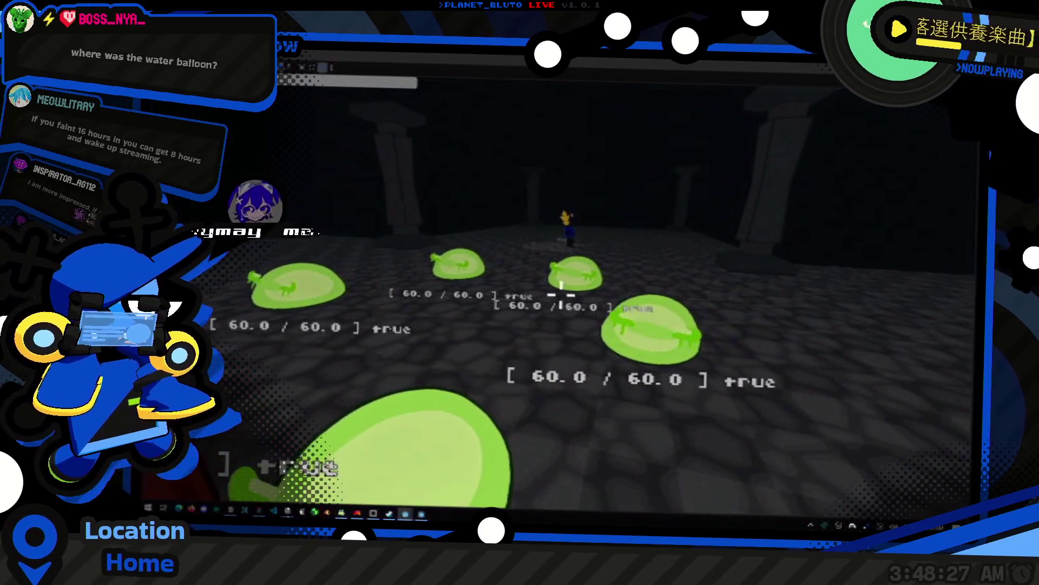
pyautogui.press('s')
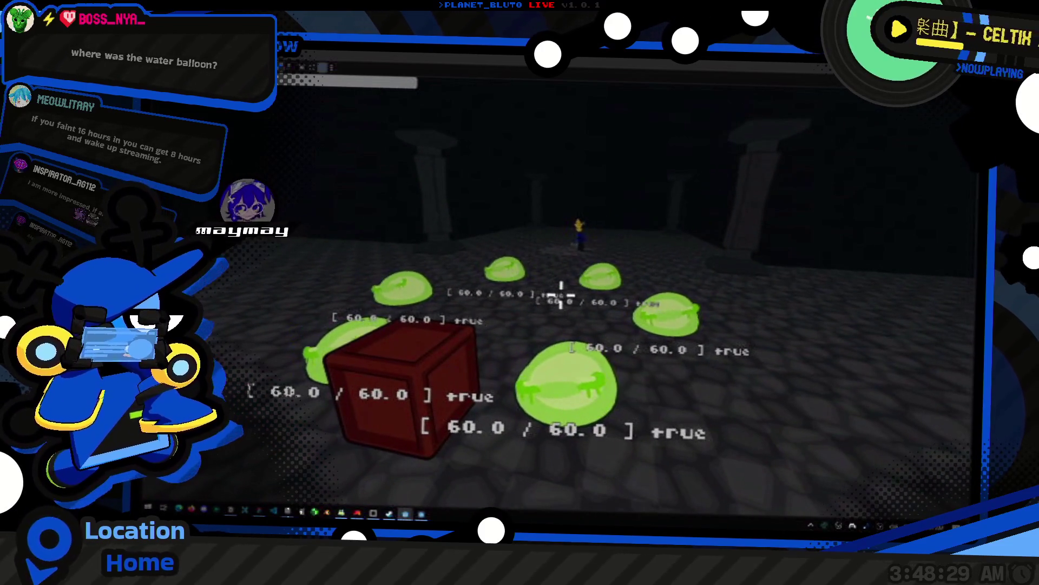
pyautogui.press('w')
pyautogui.press('a')
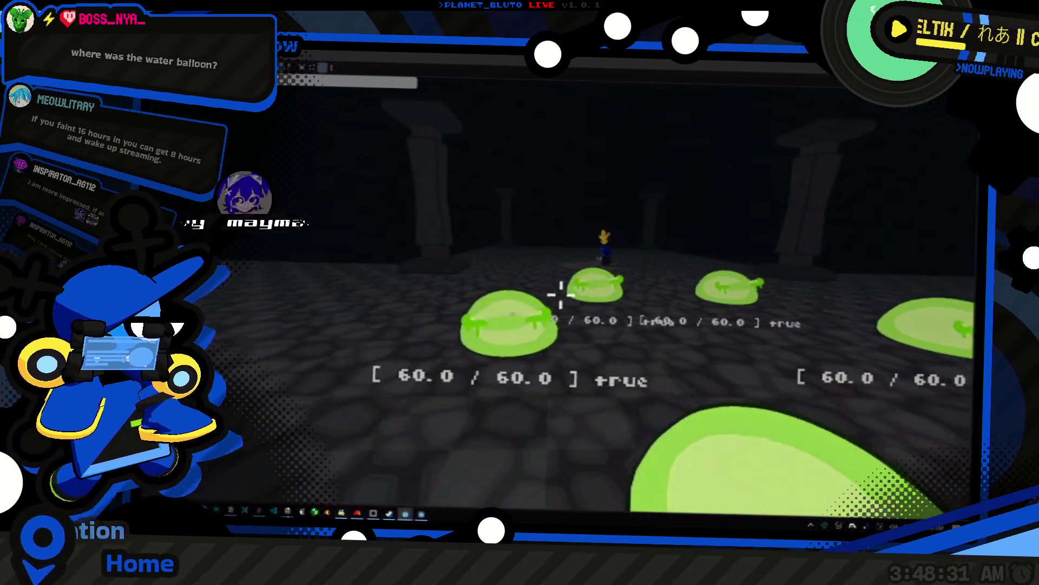
pyautogui.press('s')
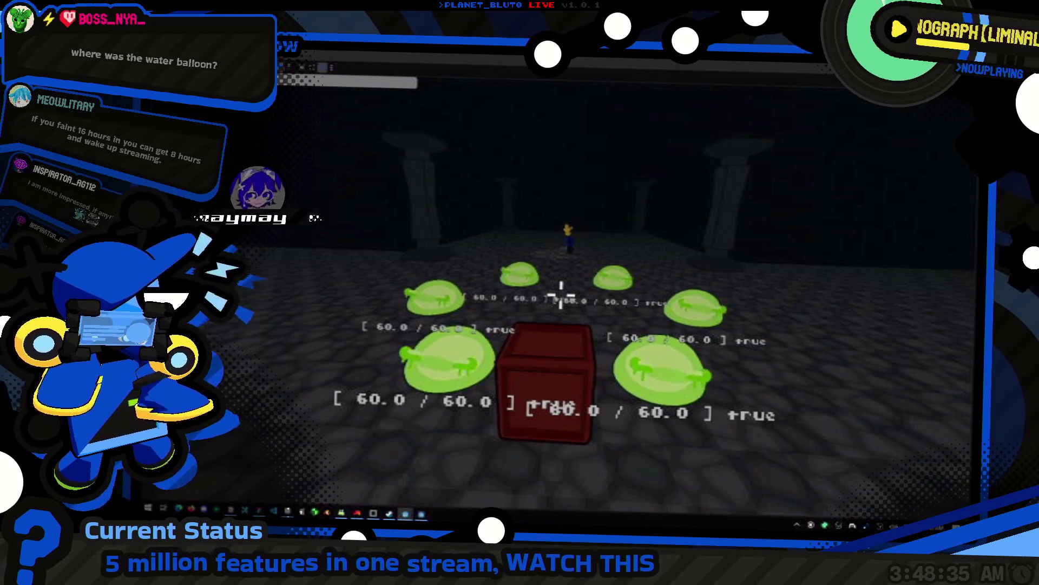
pyautogui.scroll(-3, 561, 295)
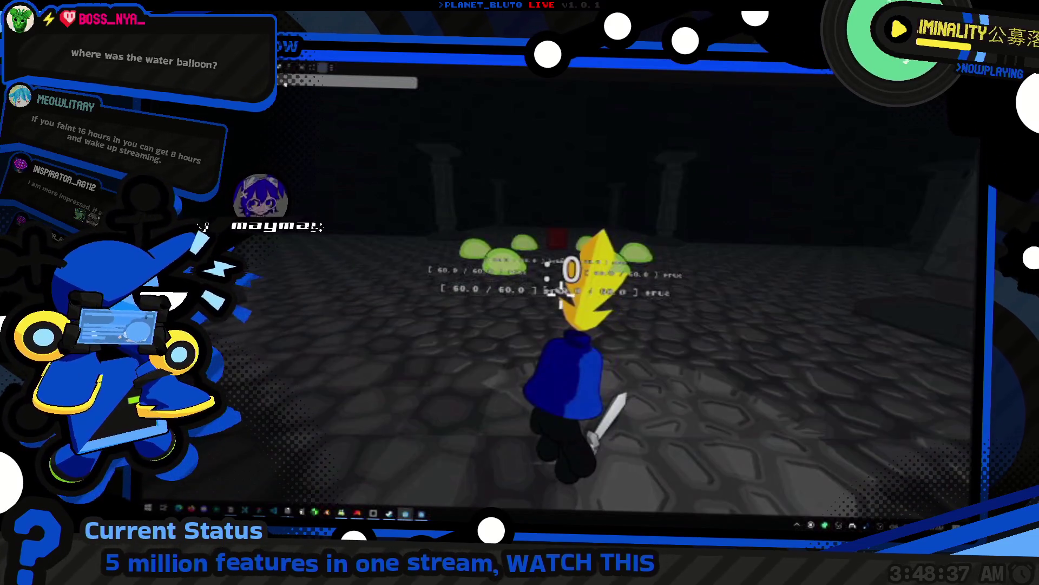
# - Fight the slime group near the red crate until slimes drop to 20.0 / 60.0 health
pyautogui.press('w')
pyautogui.press('s')
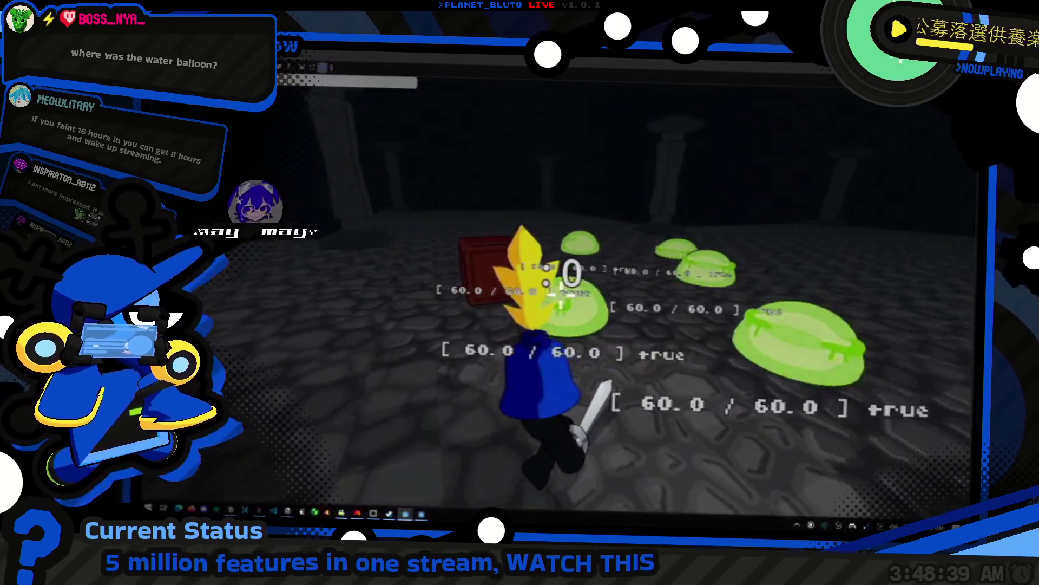
pyautogui.press('s')
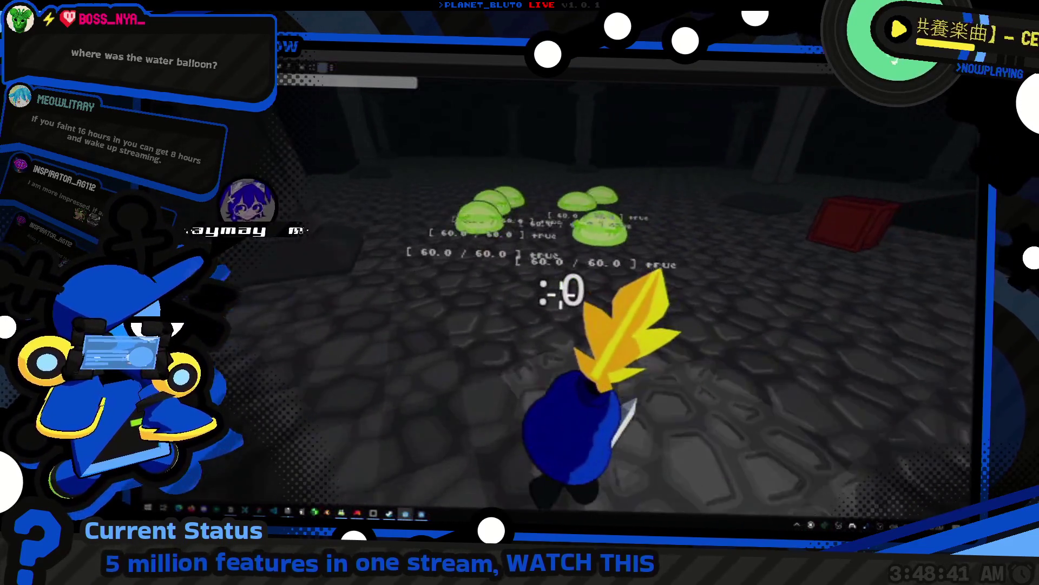
pyautogui.press('s')
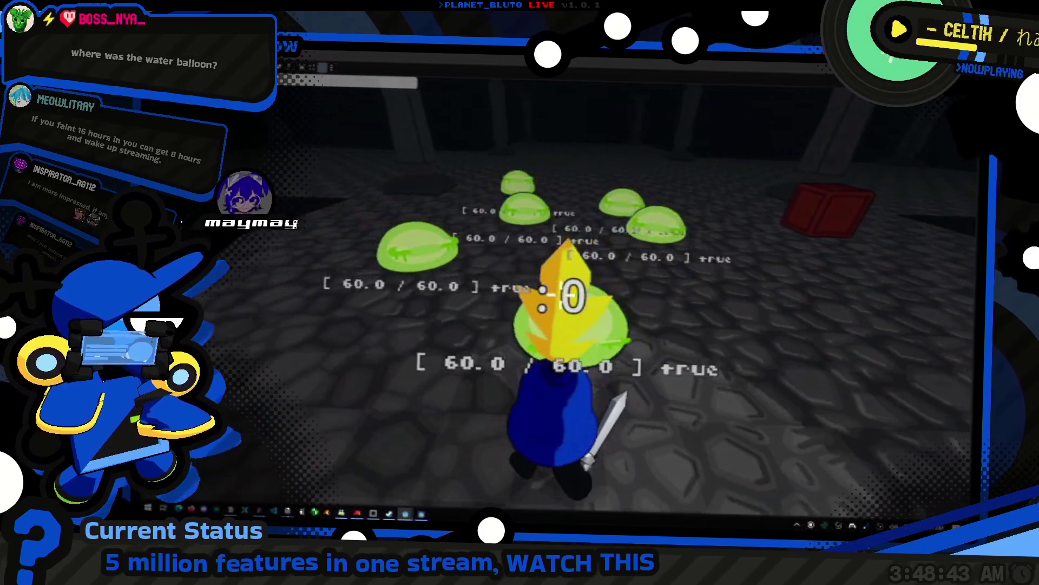
pyautogui.press('s')
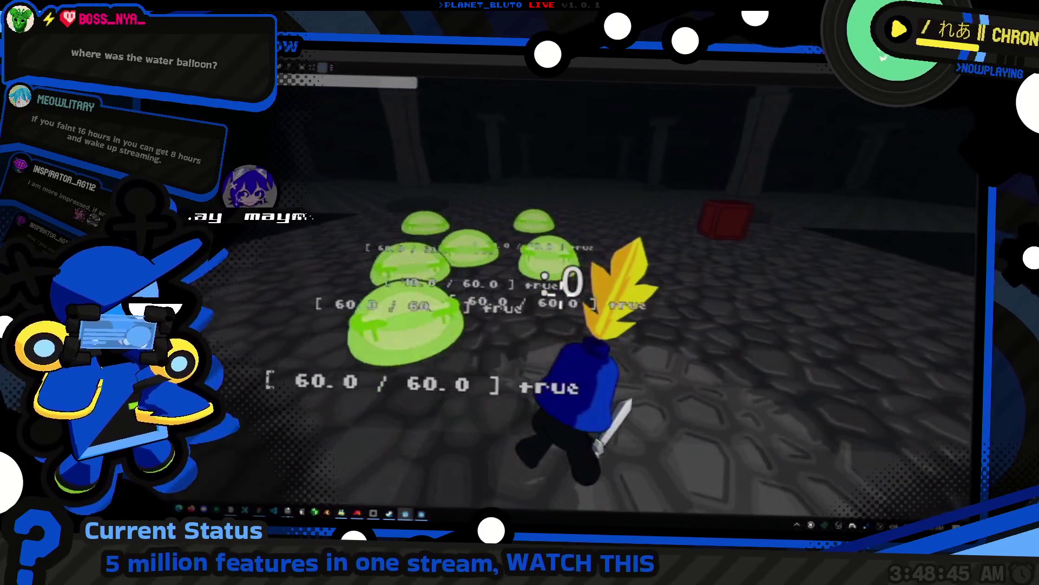
pyautogui.press('s')
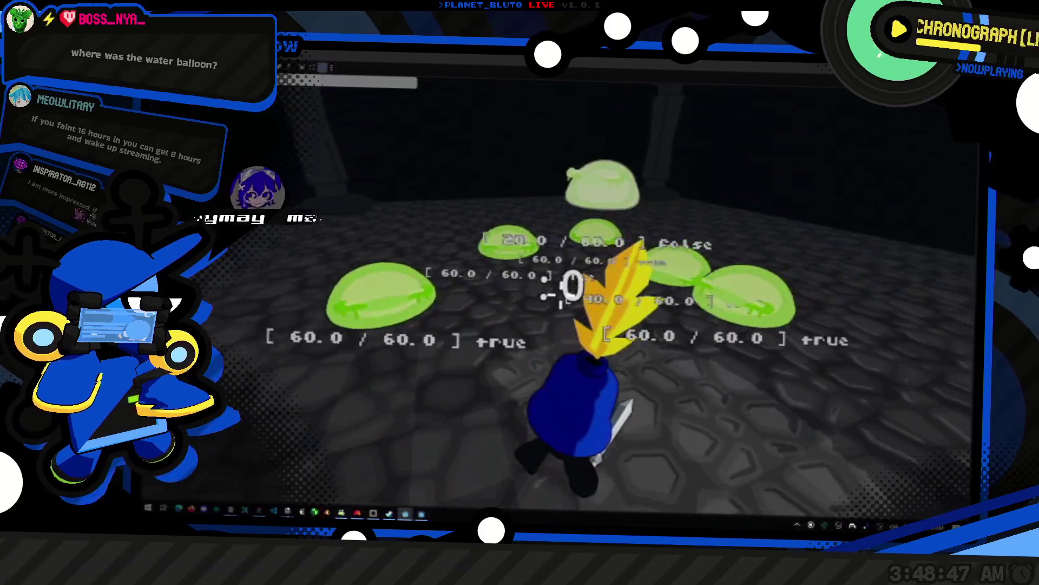
pyautogui.press('s')
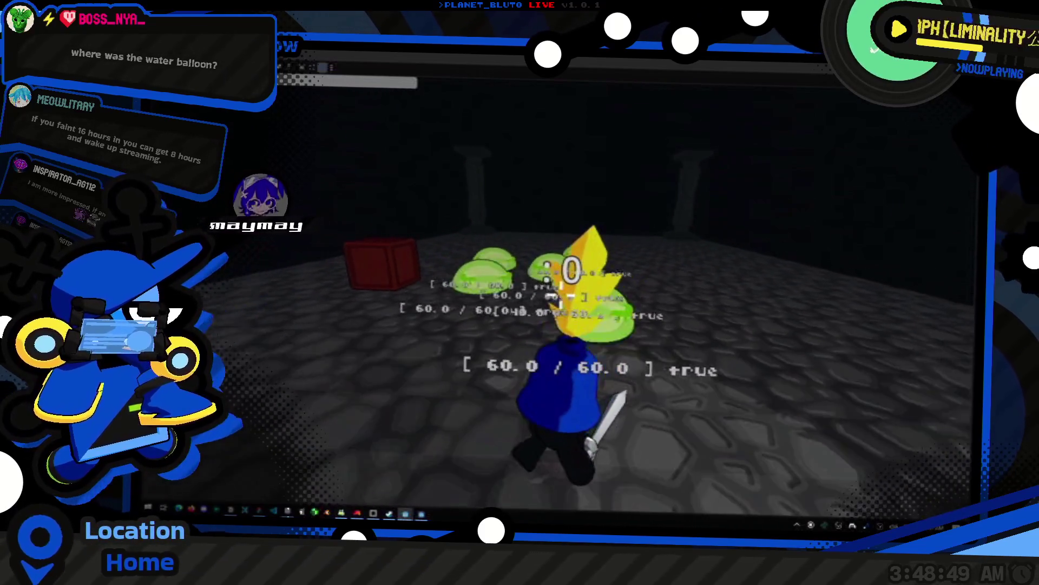
pyautogui.press('s')
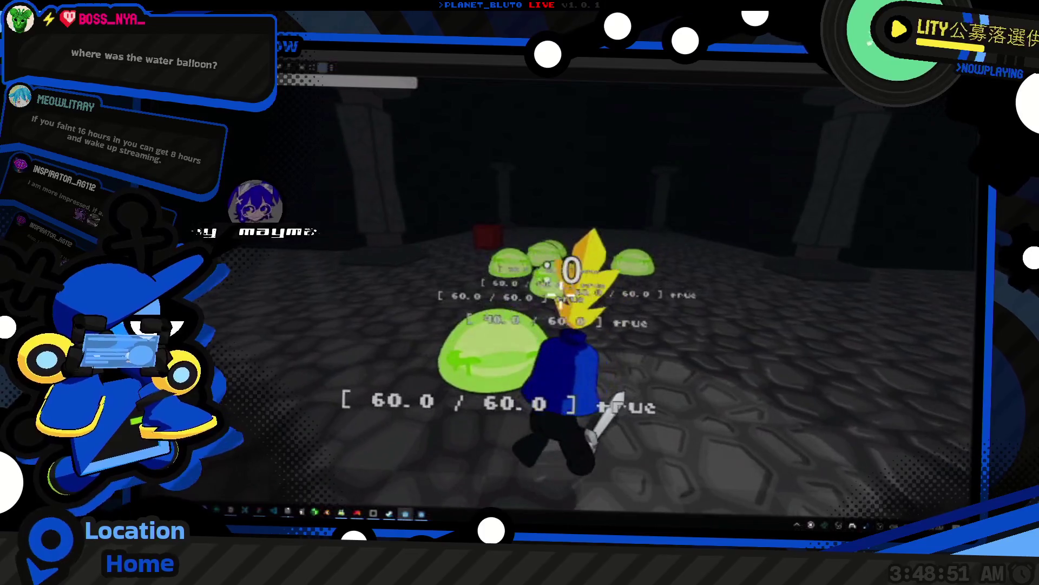
pyautogui.press('s')
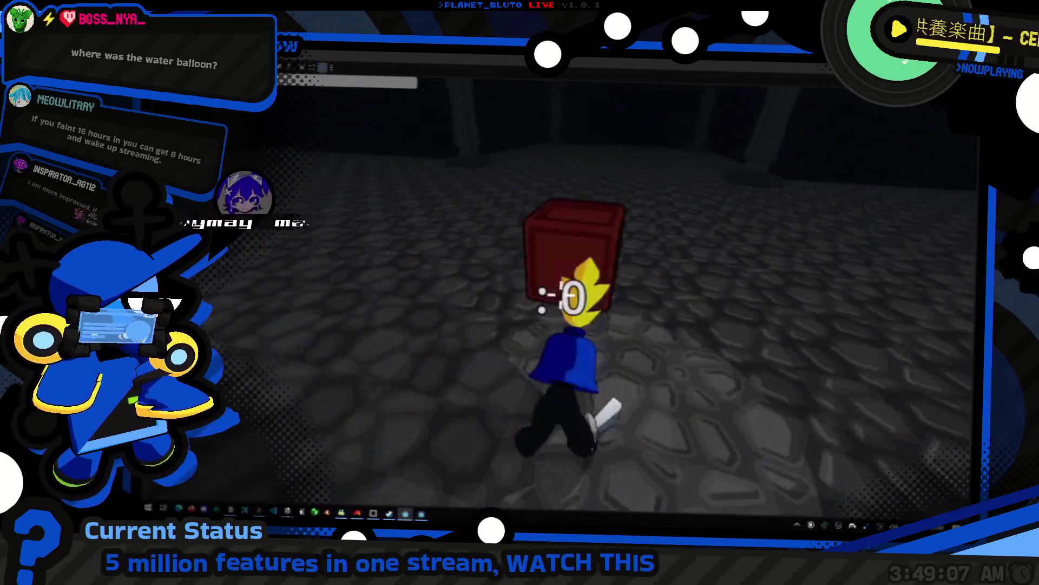
pyautogui.hotkey('alt', 'Tab')
# - Quick-open the attack script from the BlinkingComponent script
pyautogui.click(673, 172)
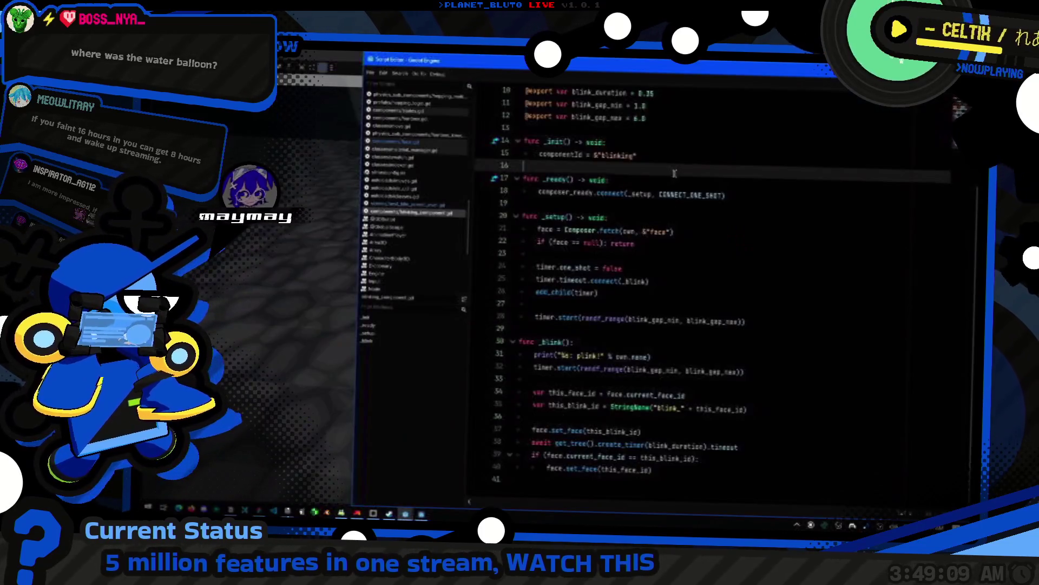
pyautogui.hotkey('ctrl', 'shift', 'o')
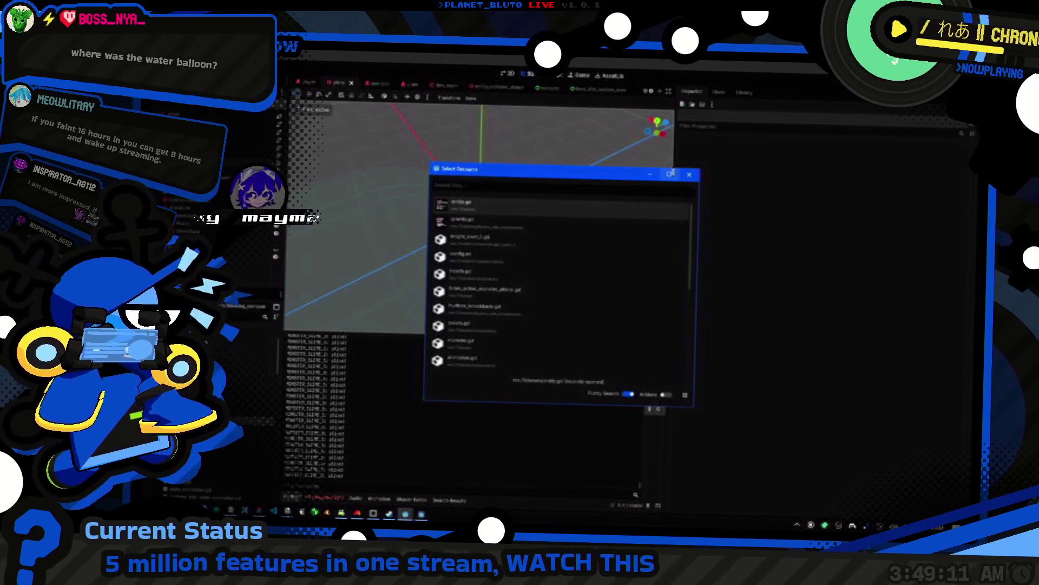
pyautogui.press('Return')
# - Comment out the original PlayerStates declaration and paste a copy of it at line 22
pyautogui.click(695, 238)
pyautogui.press('Down')
pyautogui.hotkey('ctrl', 'd')
pyautogui.press('Up')
pyautogui.hotkey('ctrl', 'k')
pyautogui.press('Down')
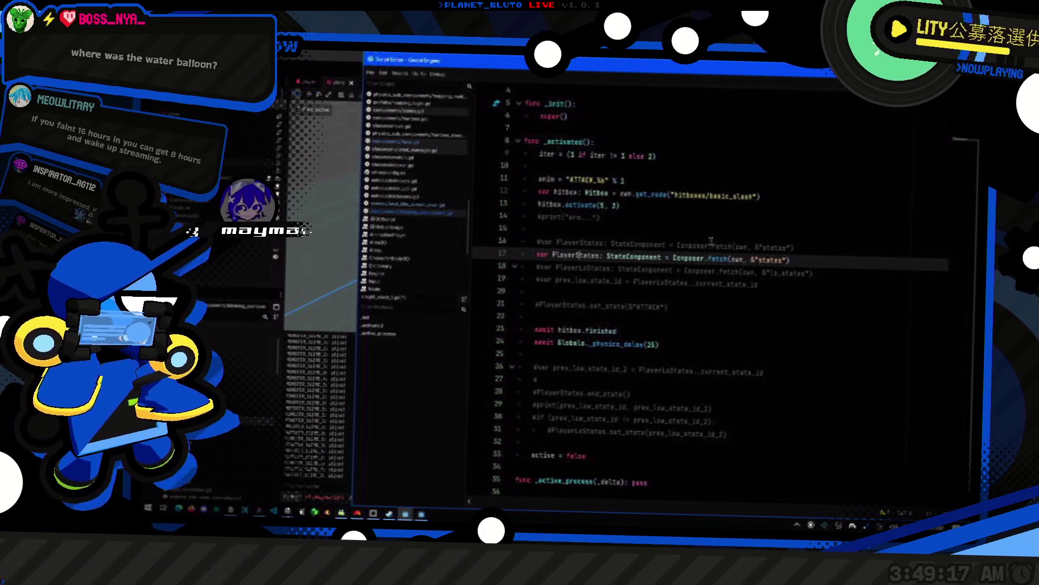
pyautogui.hotkey('ctrl', 'shift', 'k')
pyautogui.press('Down')
pyautogui.press('End')
pyautogui.press('Down')
pyautogui.press('Down')
pyautogui.press('Down')
pyautogui.press('Return')
pyautogui.press('Return')
pyautogui.press('Up')
pyautogui.hotkey('ctrl', 'v')
# - Rename the copy to PlayerAnim and change its type to AnimationComponent
pyautogui.hotkey('ctrl', 'shift', 'Left')
pyautogui.write('PlayerAnim')
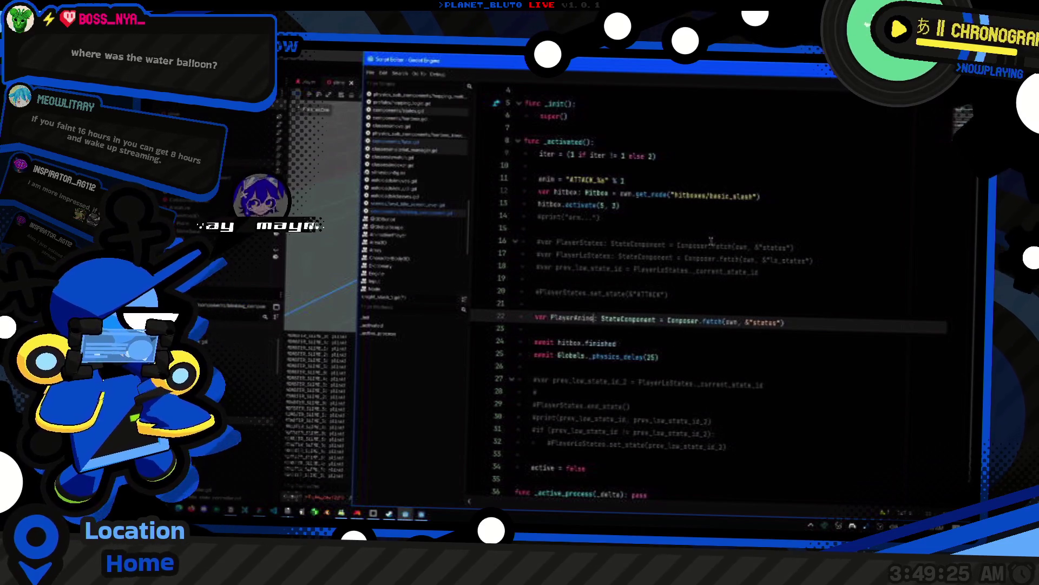
pyautogui.hotkey('ctrl', 'Left')
pyautogui.hotkey('ctrl', 'Left')
pyautogui.hotkey('ctrl', 'Left')
pyautogui.hotkey('ctrl', 'shift', 'Right')
pyautogui.write('Anim')
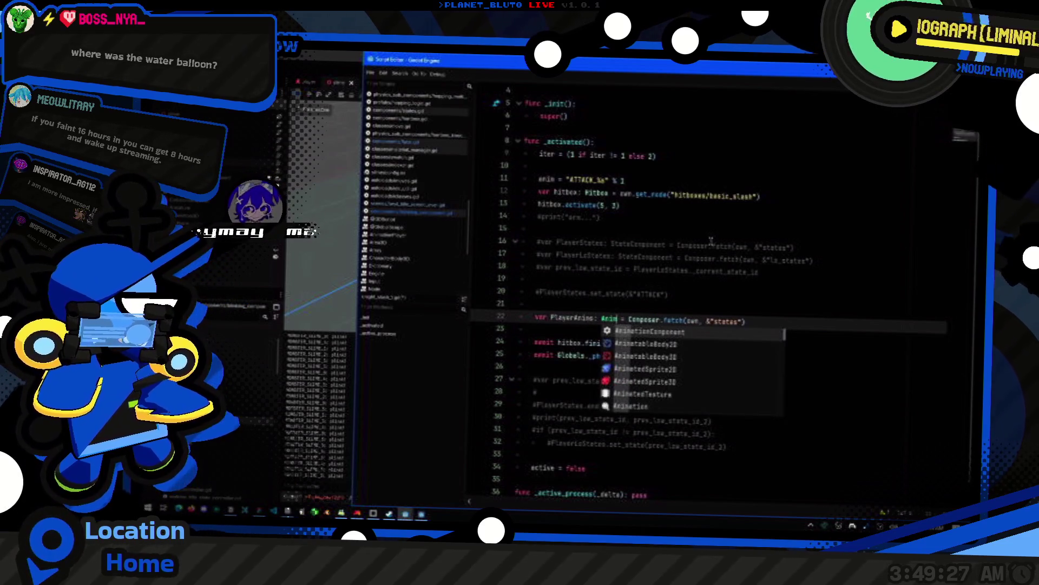
pyautogui.press('Return')
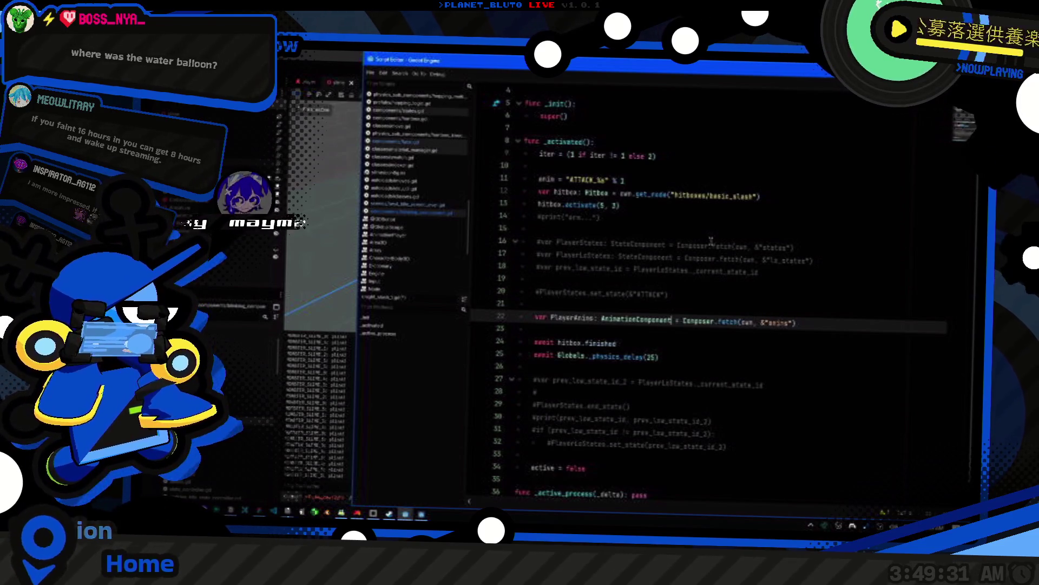
# - Add a PlayerAnims._animation_update call below, with a KNIGHT_ATTACK_ animation name argument
pyautogui.press('End')
pyautogui.press('Return')
pyautogui.write('PlayerAnims.u')
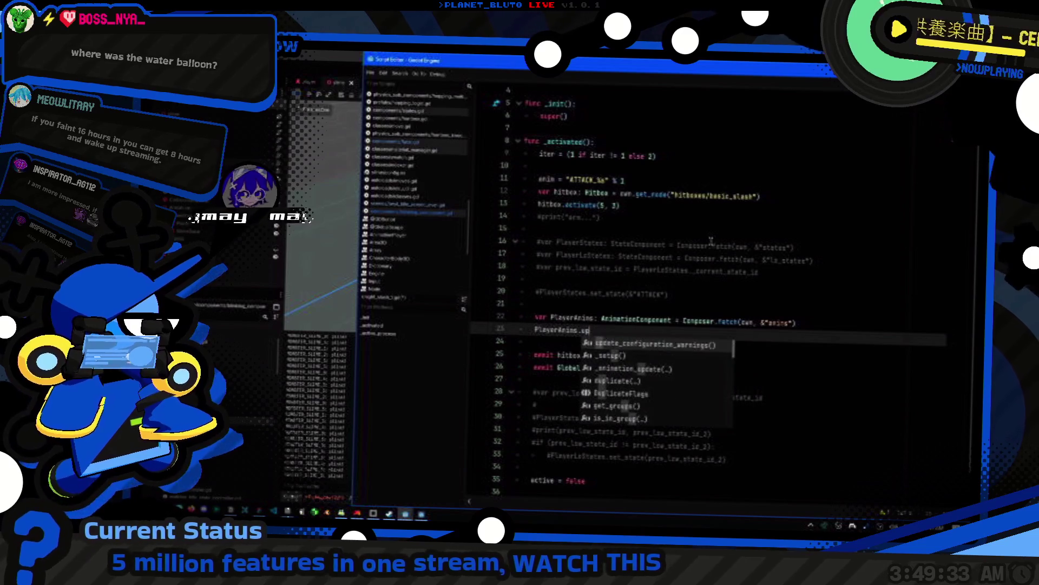
pyautogui.press('Return')
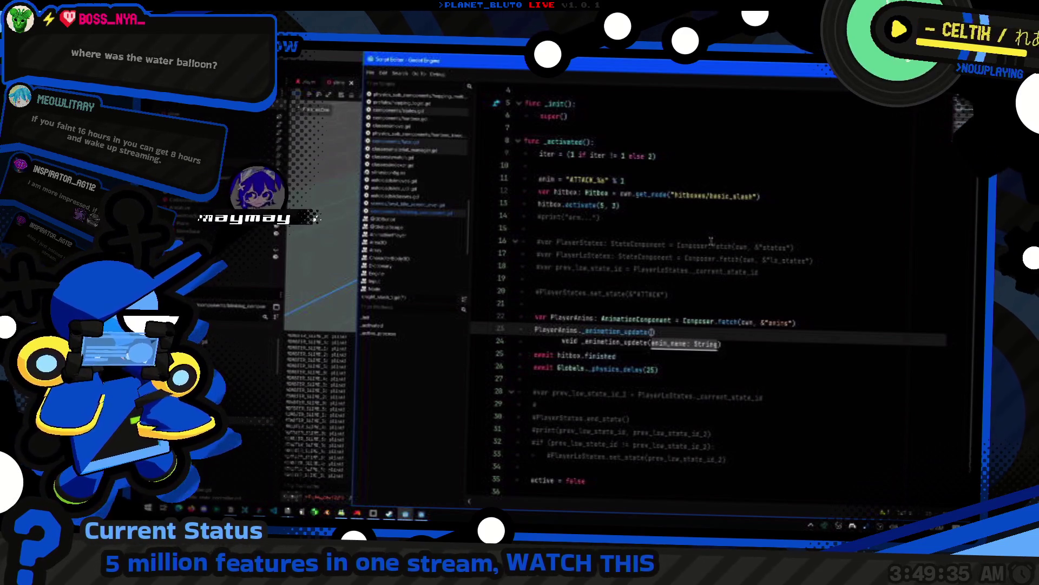
pyautogui.press('BackSpace')
pyautogui.press('BackSpace')
pyautogui.press('BackSpace')
pyautogui.write('&"')
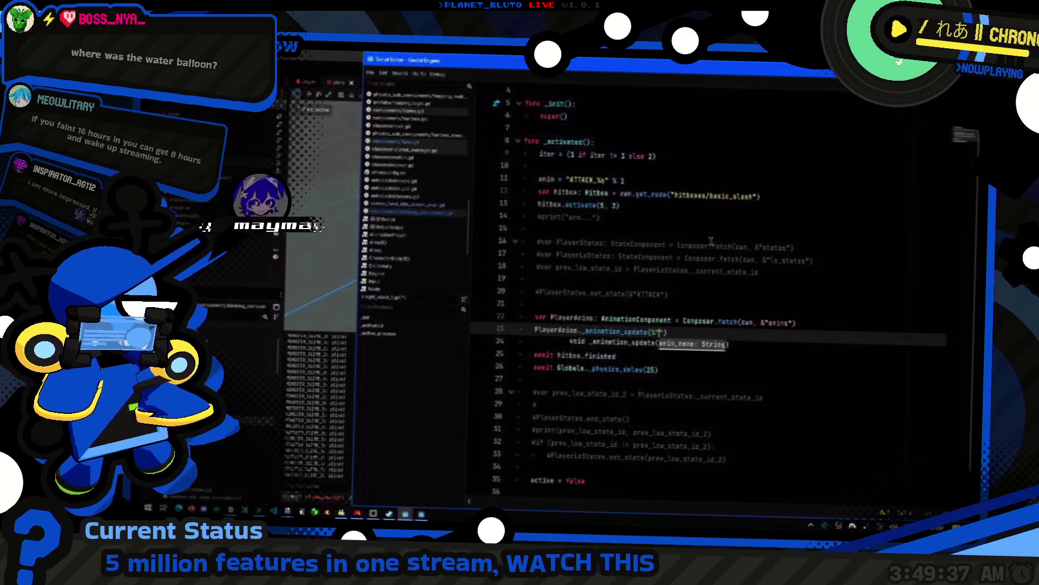
pyautogui.write('"')
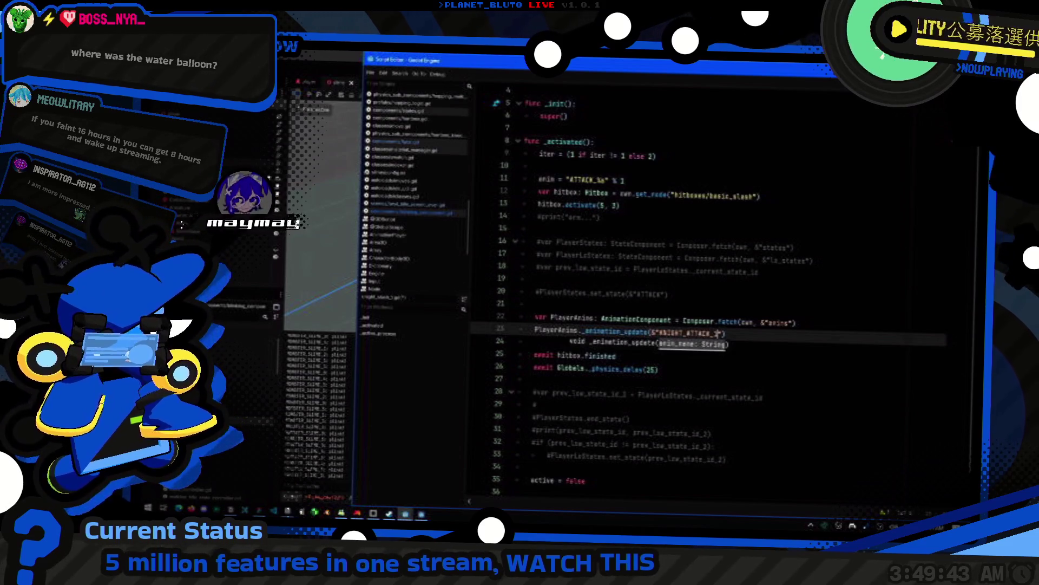
pyautogui.click(322, 82)
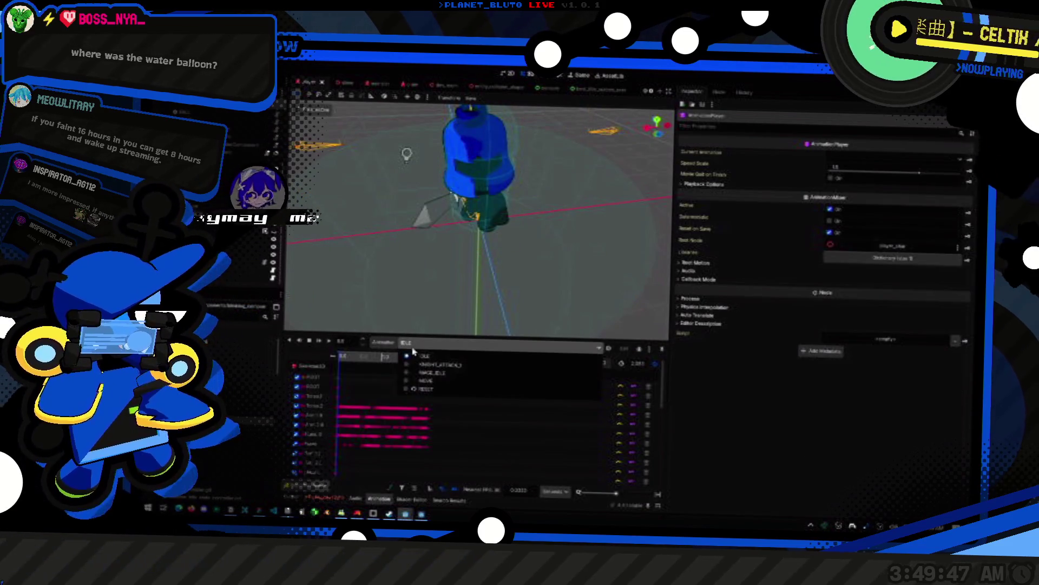
# - Check the player's available animation names in the running game, then return to the attack script
pyautogui.click(535, 299)
pyautogui.hotkey('alt', 'Tab')
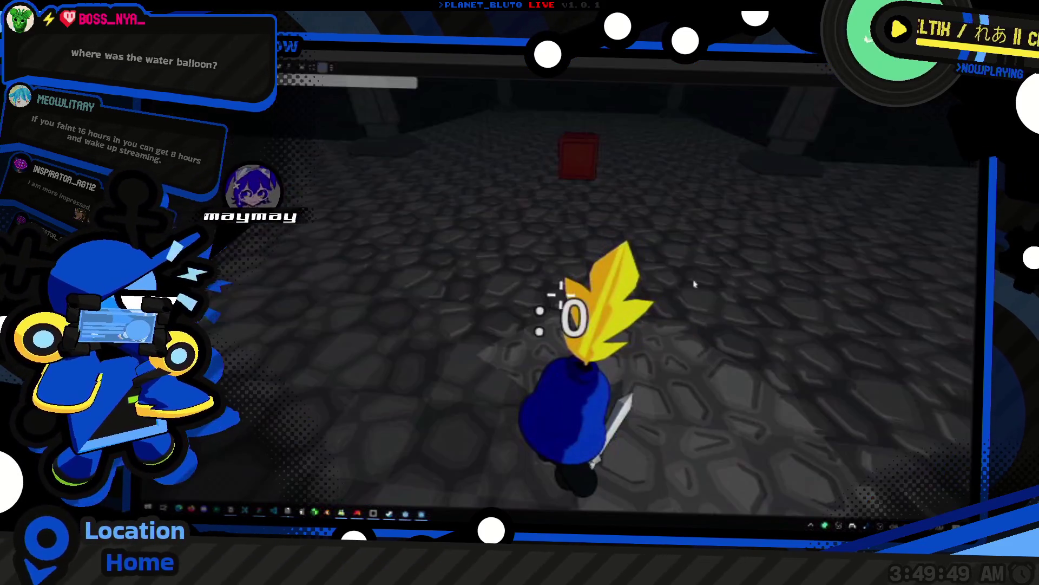
pyautogui.hotkey('alt', 'Tab')
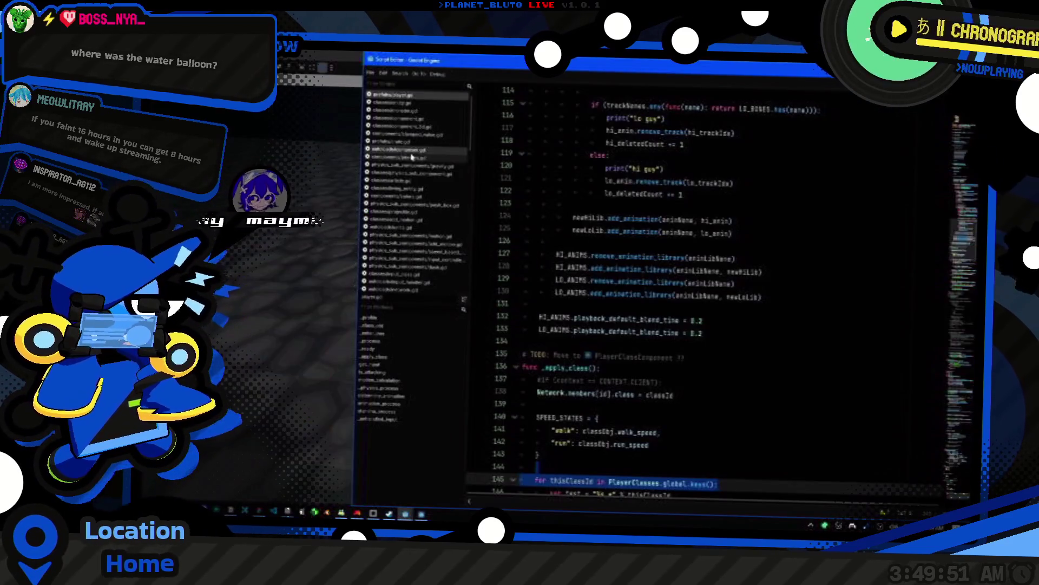
pyautogui.hotkey('ctrl', 'Home')
pyautogui.scroll(-20, 577, 199)
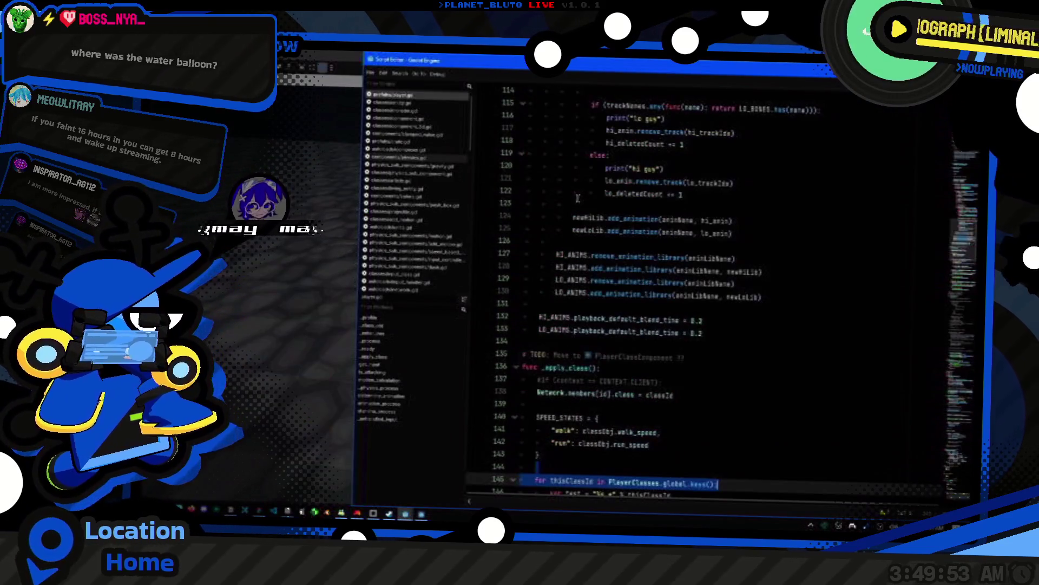
pyautogui.hotkey('alt', 'Left')
pyautogui.hotkey('alt', 'Left')
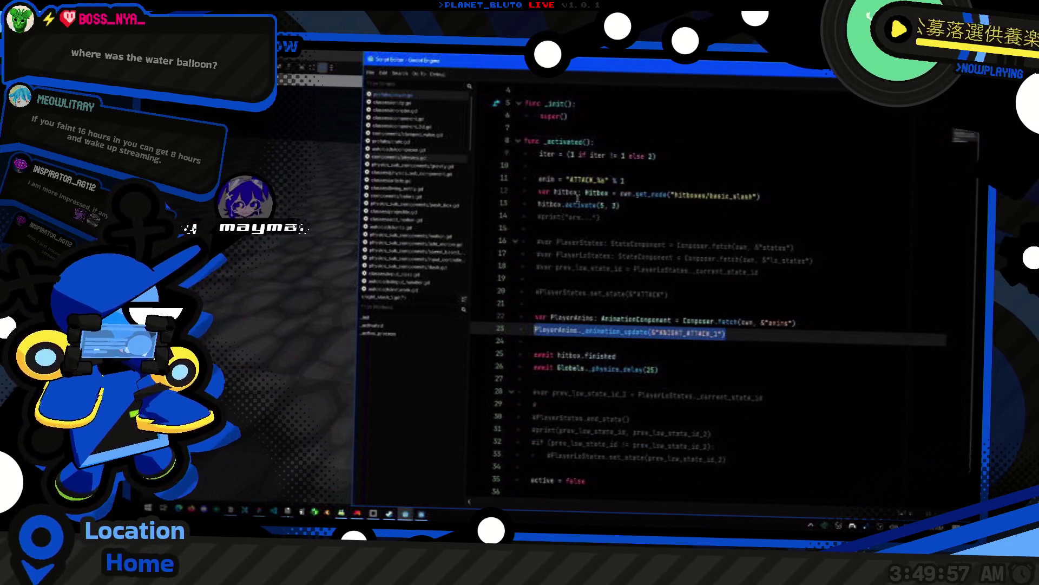
# - Cut the _animation_update(&"KNIGHT_ATTACK_1") line and paste it on line 24
pyautogui.press('Right')
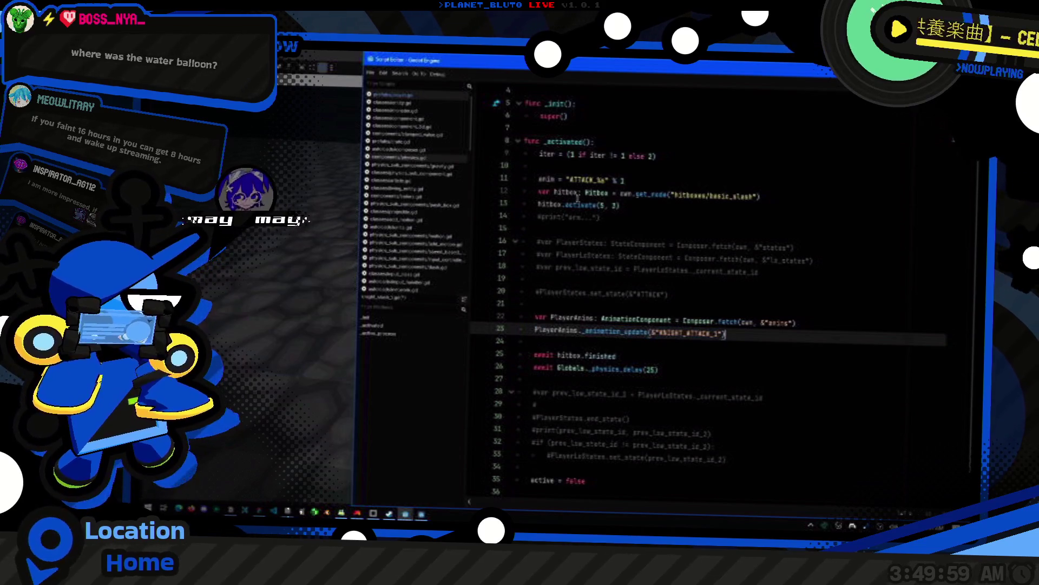
pyautogui.hotkey('shift', 'Home')
pyautogui.press('BackSpace')
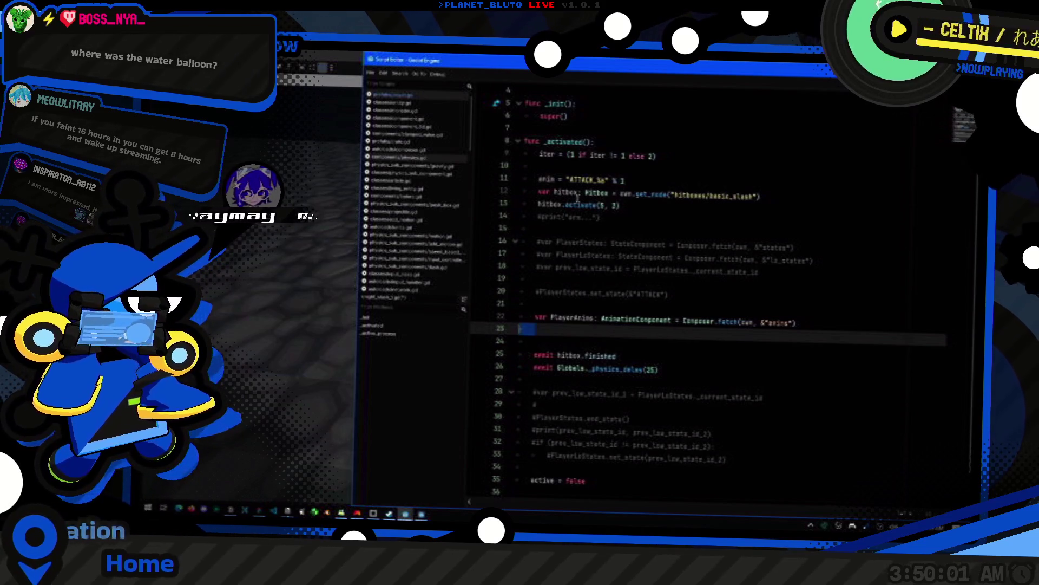
pyautogui.press('Down')
pyautogui.hotkey('ctrl', 'v')
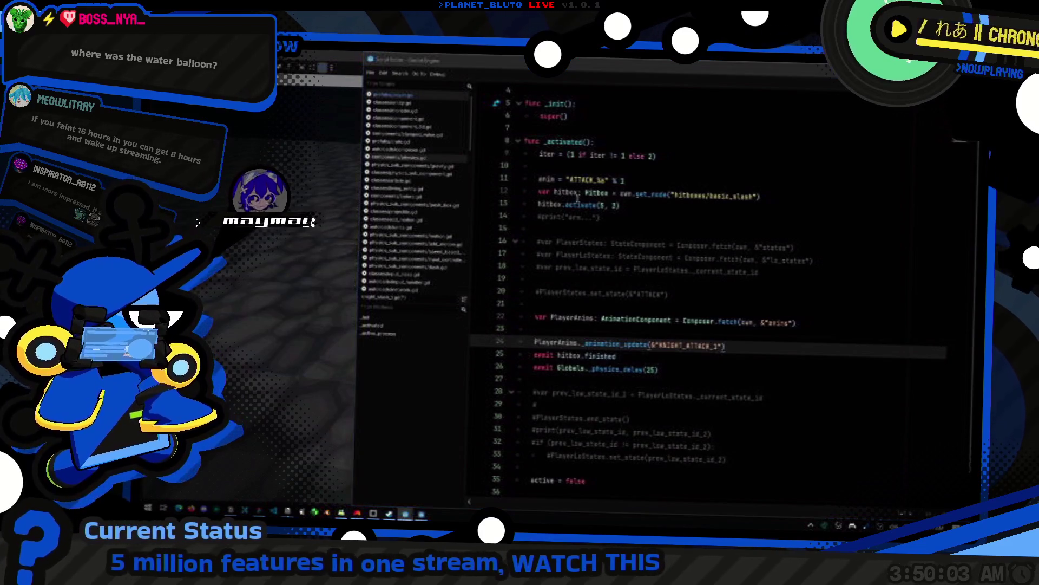
# - Select the PlayerAnims name and inspect the running player's Fetch Cache in the Remote Inspector
pyautogui.hotkey('alt', 'Tab')
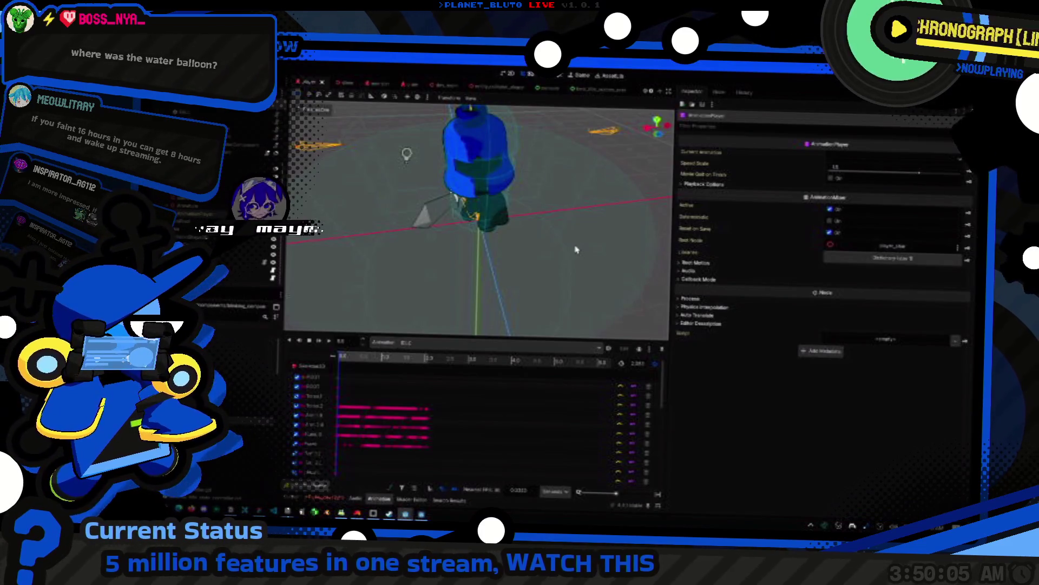
pyautogui.hotkey('alt', 'Tab')
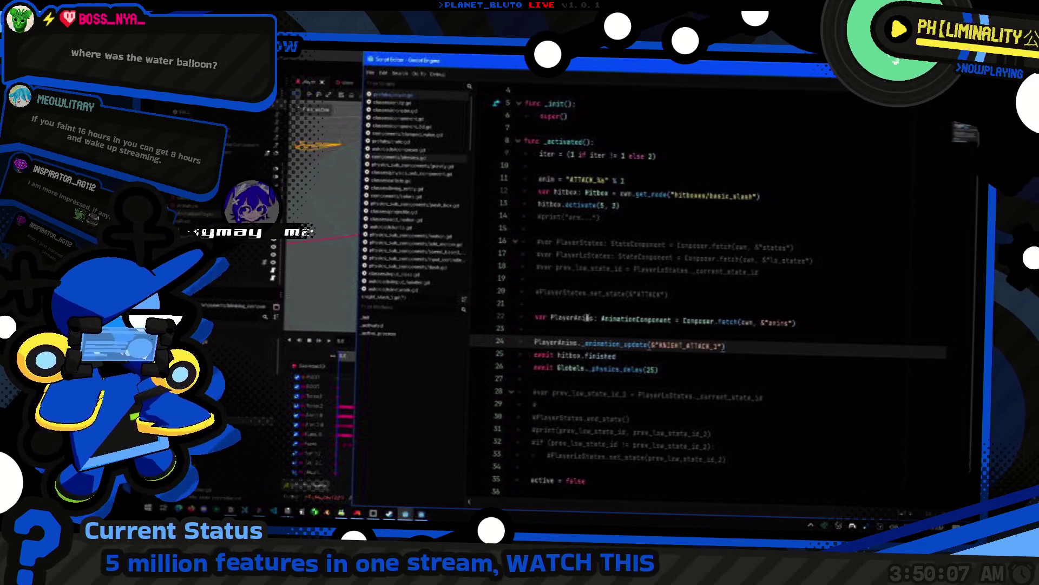
pyautogui.moveTo(595, 319); pyautogui.dragTo(551, 318)
pyautogui.hotkey('alt', 'Tab')
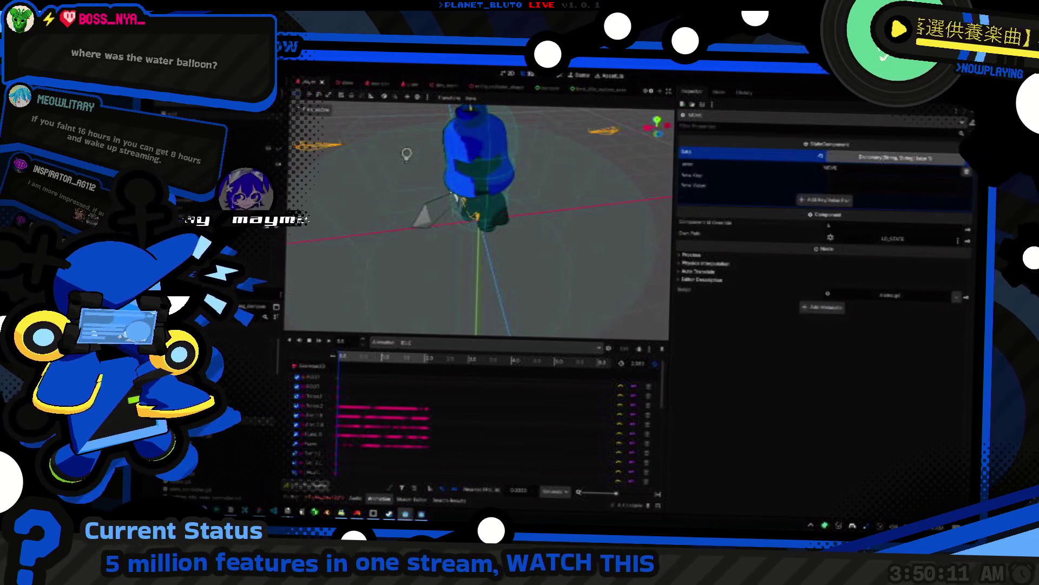
pyautogui.click(866, 155)
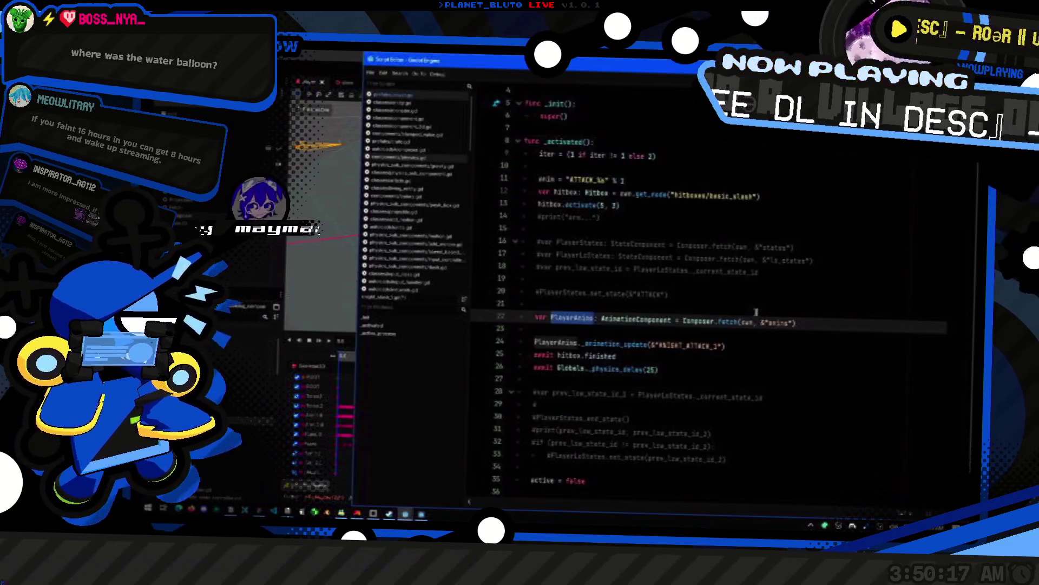
# - Change the fetch string on line 22 from &"anims" to &"hi_anims"
pyautogui.hotkey('alt', 'Tab')
pyautogui.click(773, 322)
pyautogui.write('n_')
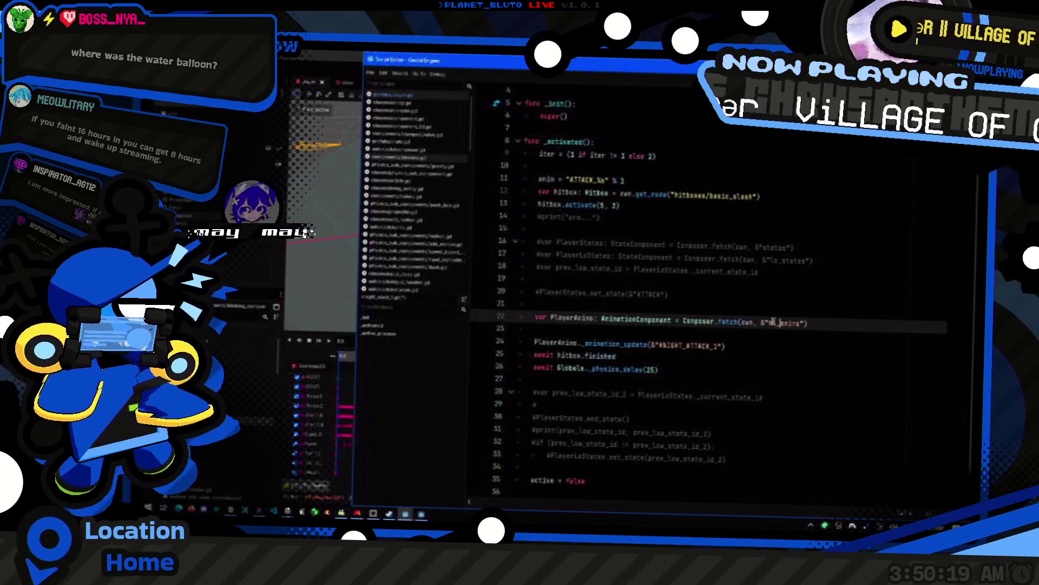
pyautogui.press('Down')
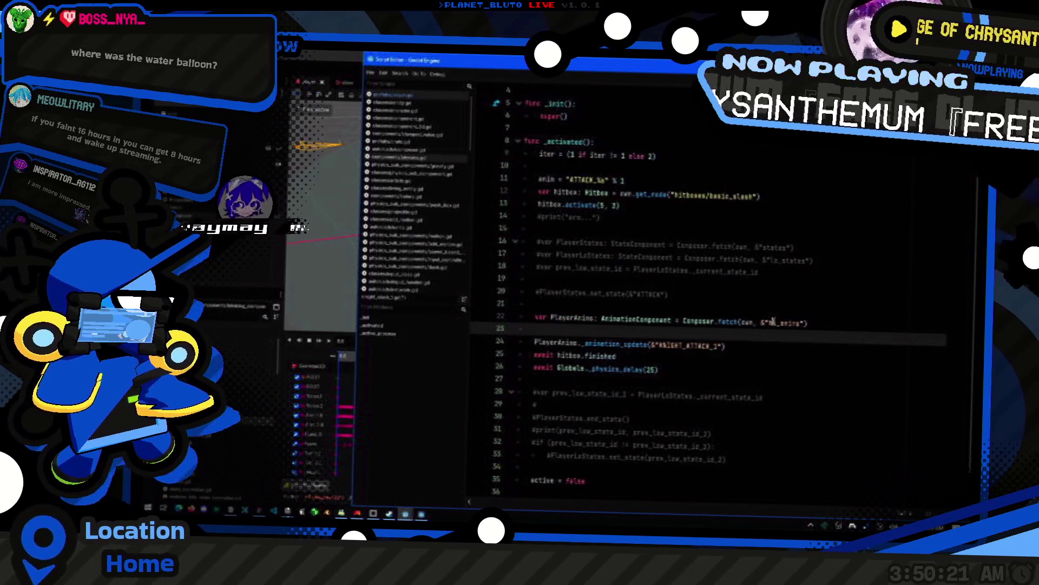
# - Review the _animation_update definition in AnimationComponent, then return to the attack script
pyautogui.keyDown('ctrl'); pyautogui.click(631, 344); pyautogui.keyUp('ctrl')
pyautogui.scroll(4, 633, 352)
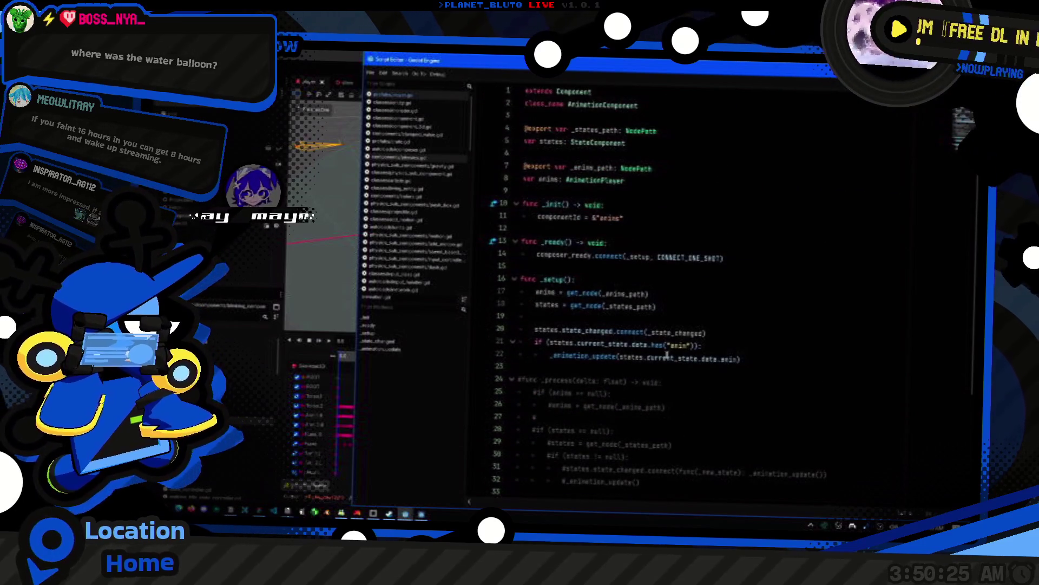
pyautogui.scroll(-2, 711, 350)
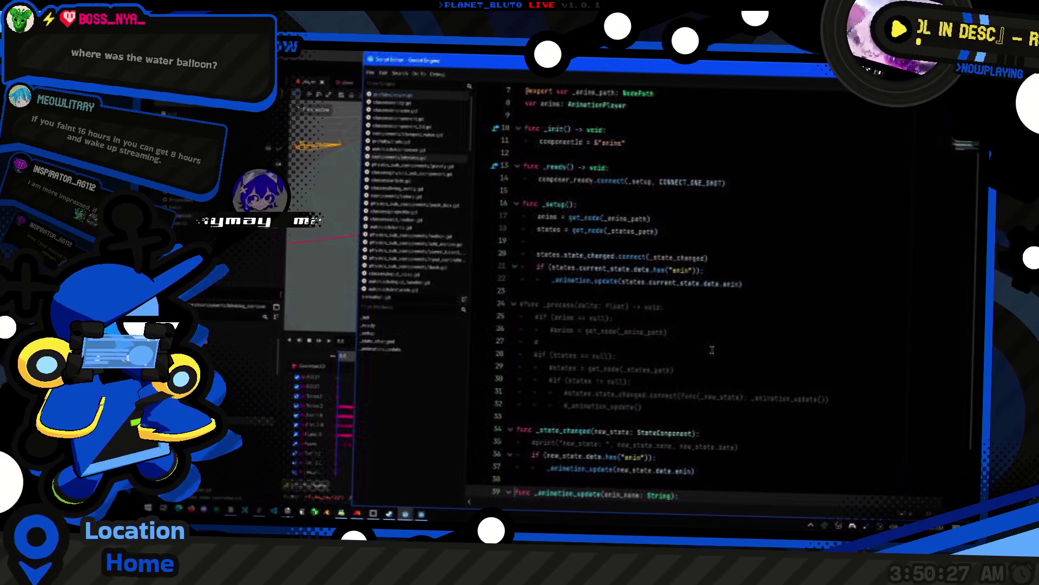
pyautogui.scroll(-1, 712, 350)
pyautogui.scroll(-1, 710, 350)
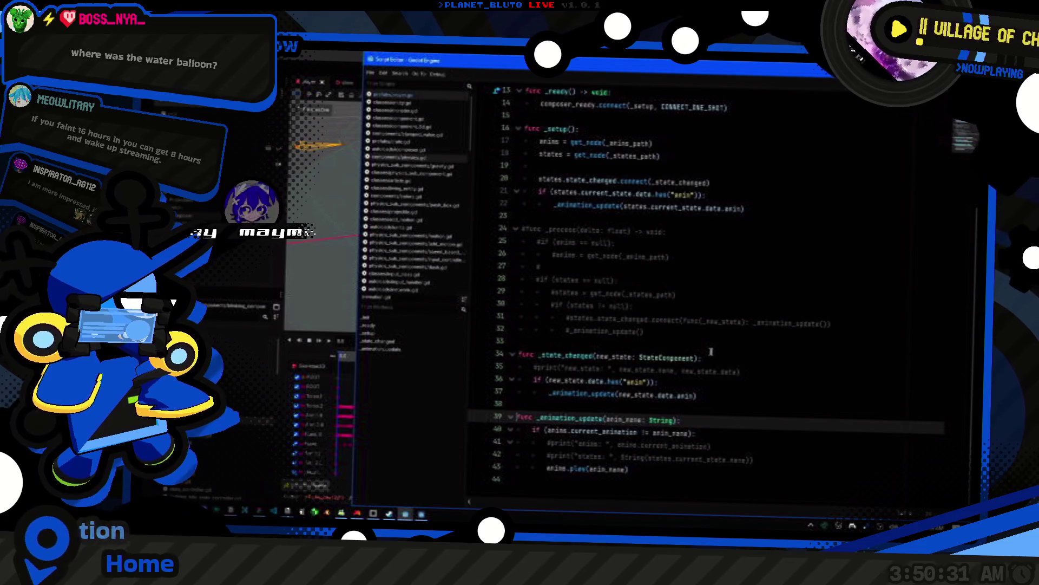
pyautogui.hotkey('alt', 'Left')
pyautogui.hotkey('alt', 'Left')
pyautogui.hotkey('alt', 'Left')
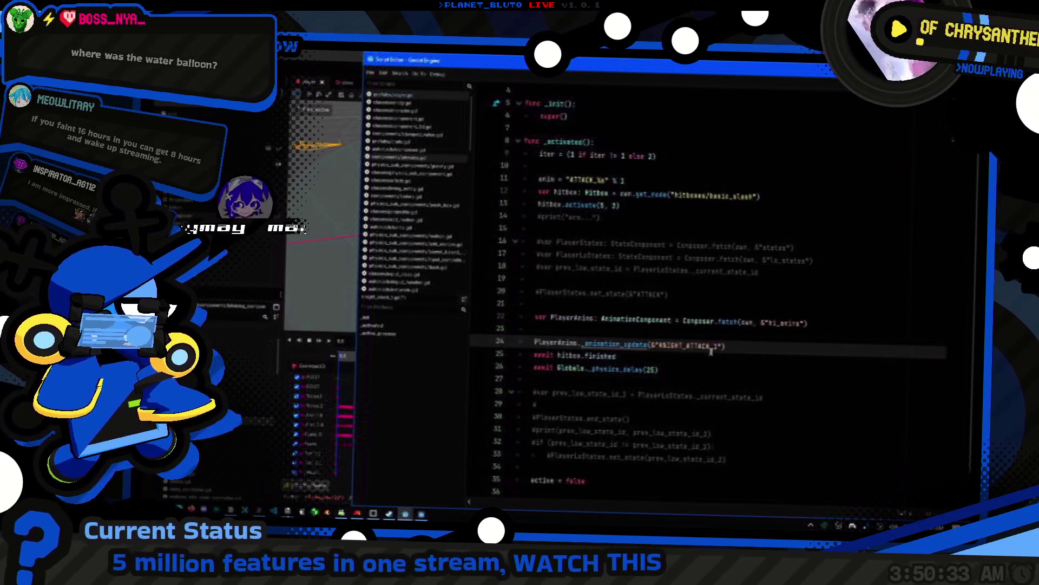
# - Declare prev_anim_id and move KNIGHT_ATTACK_1 into a new this_anim_id variable
pyautogui.hotkey('ctrl', 'shift', 'Return')
pyautogui.write('var prev_anim_id')
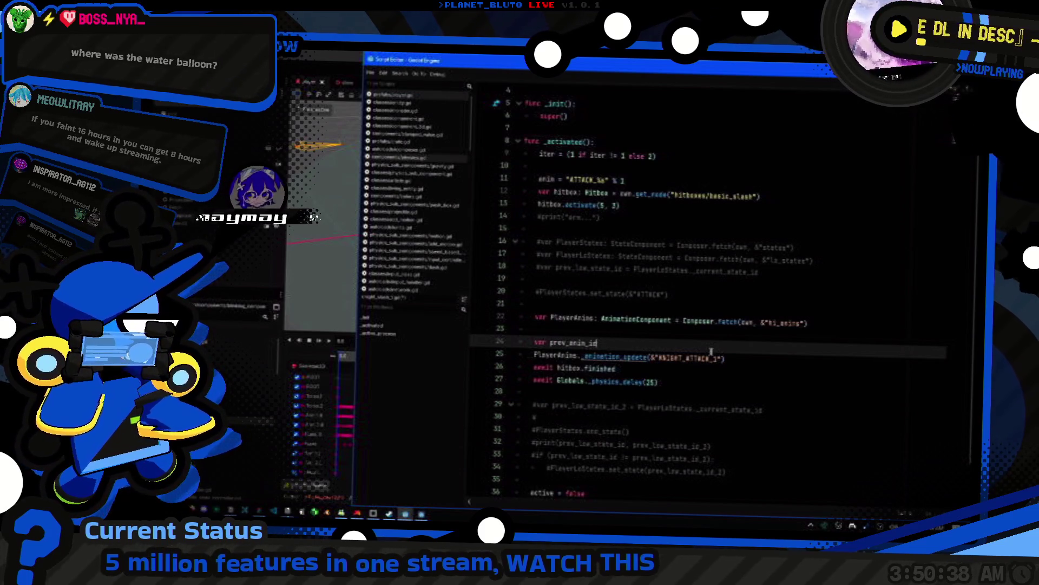
pyautogui.click(711, 352)
pyautogui.doubleClick(710, 352)
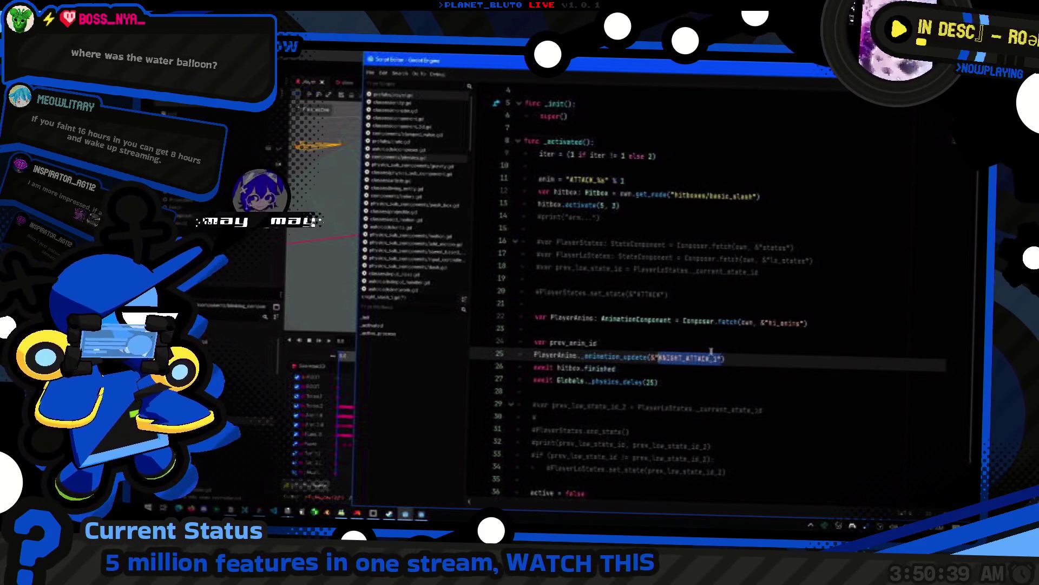
pyautogui.hotkey('ctrl', 'x')
pyautogui.hotkey('ctrl', 'shift', 'Return')
pyautogui.write('vr')
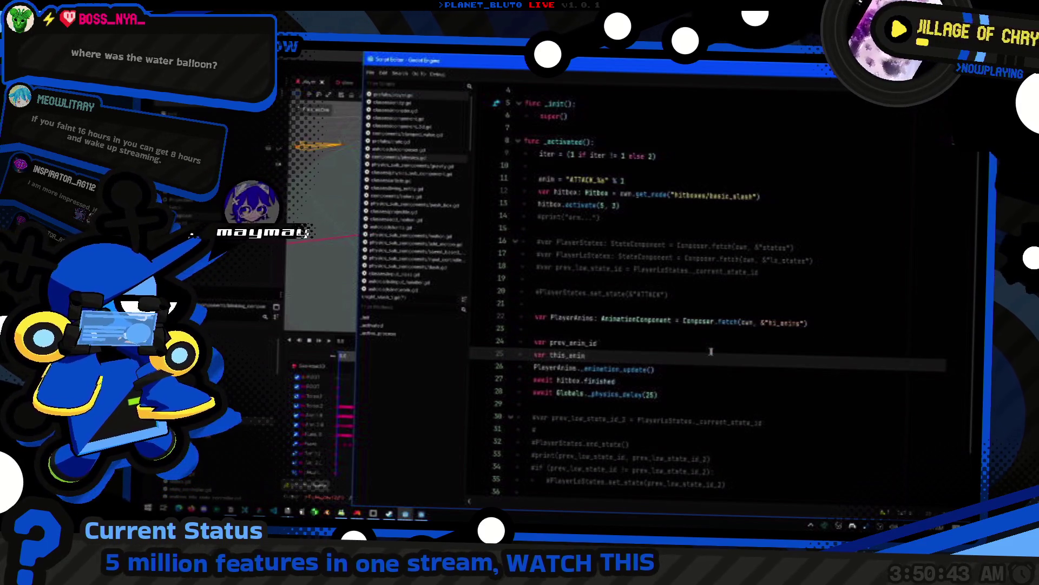
pyautogui.write('=')
pyautogui.hotkey('ctrl', 'v')
# - Assign PlayerAnims.anims.current_animation to prev_anim_id
pyautogui.press('Up')
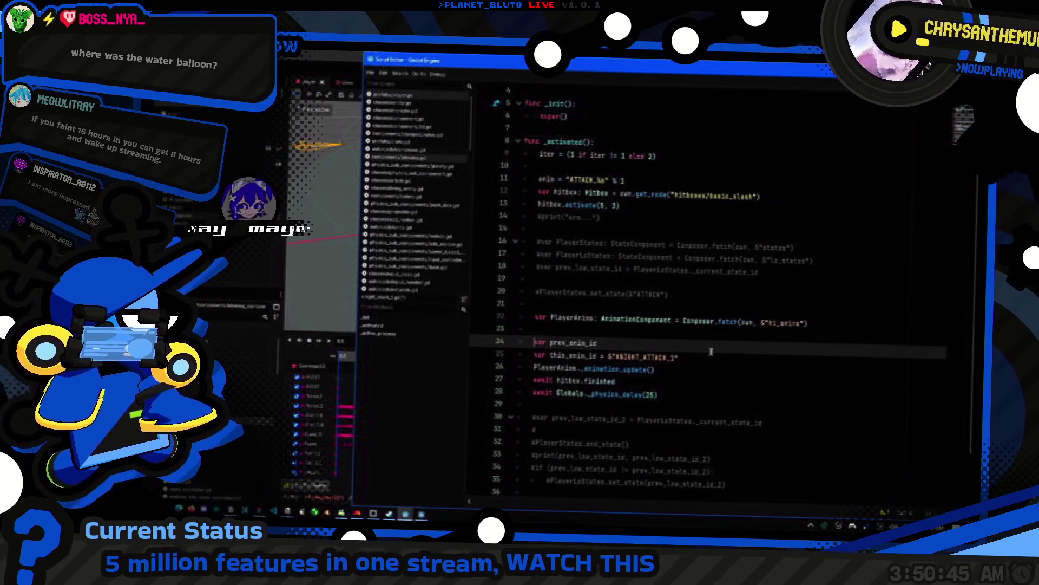
pyautogui.hotkey('ctrl', 'space')
pyautogui.press('Escape')
pyautogui.press('Down')
pyautogui.press('Up')
pyautogui.press('End')
pyautogui.write('PlayerAnims')
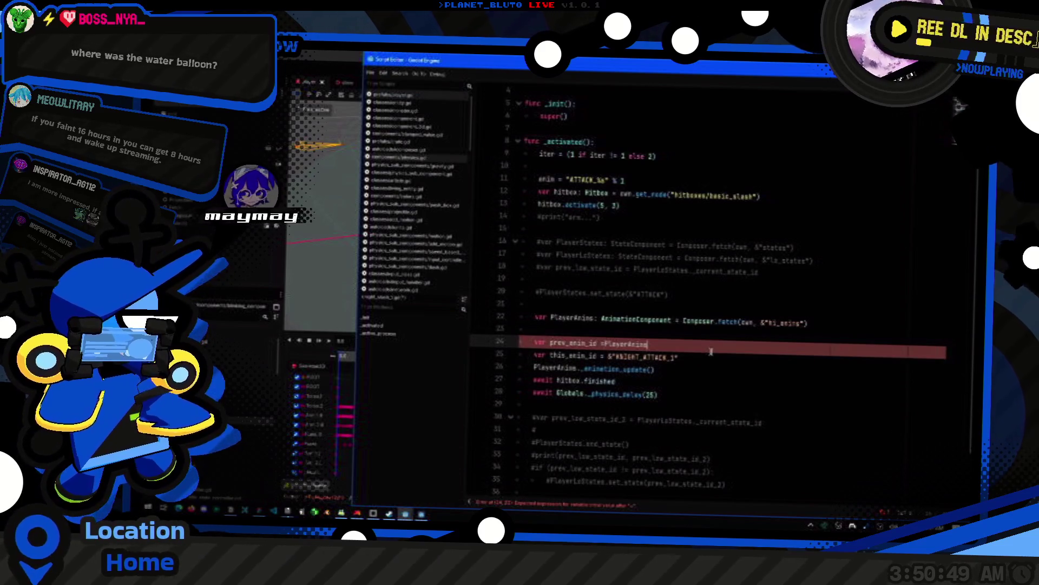
pyautogui.write('.anims.cur')
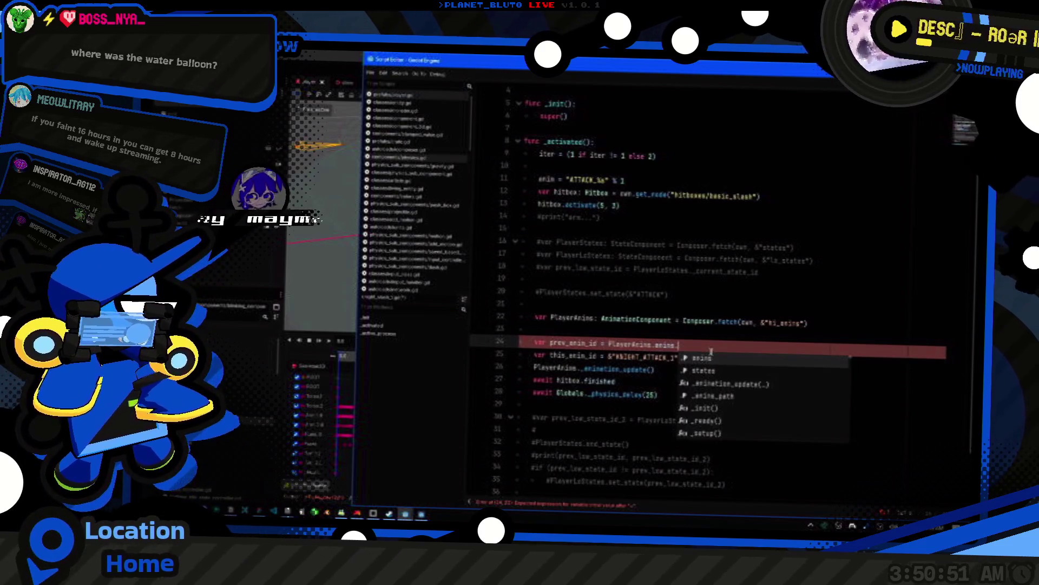
pyautogui.press('Return')
pyautogui.press('Down')
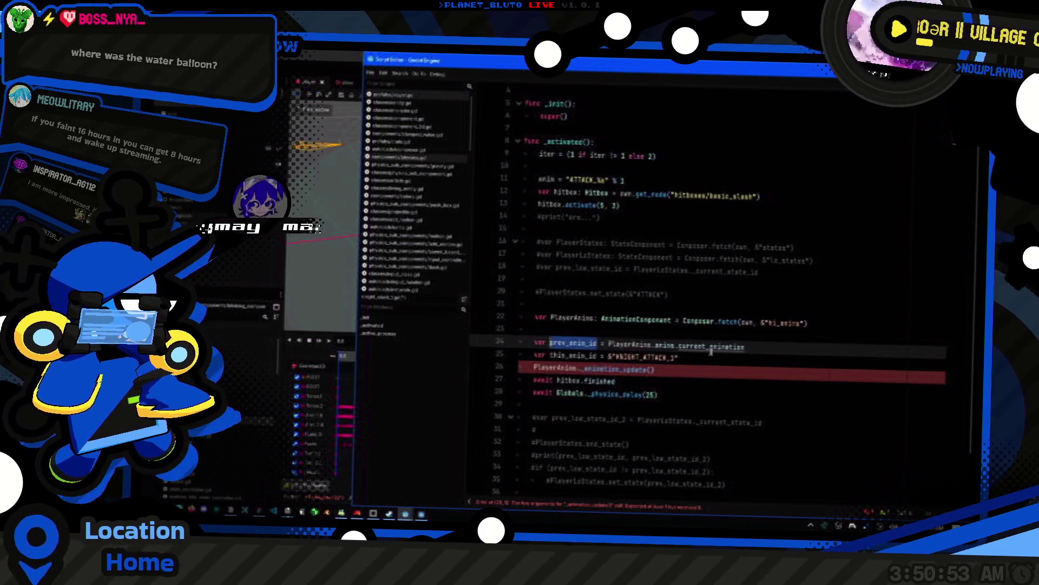
# - Pass this_anim_id to _animation_update and duplicate that call after the physics delay
pyautogui.press('Down')
pyautogui.press('End')
pyautogui.press('Left')
pyautogui.write('this_anim_id')
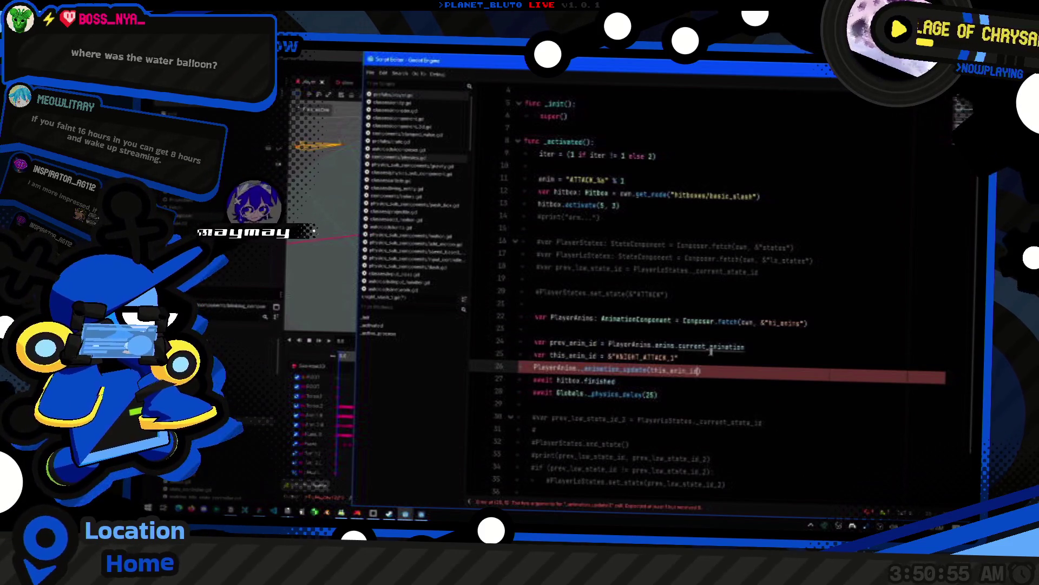
pyautogui.hotkey('ctrl', 'c')
pyautogui.press('Down')
pyautogui.press('Down')
pyautogui.press('Down')
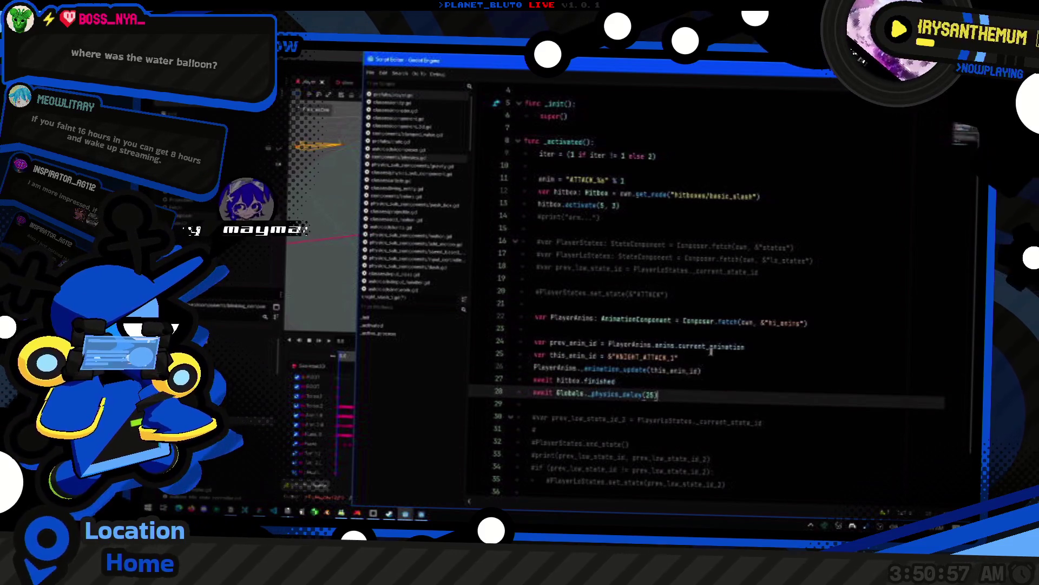
pyautogui.press('Return')
pyautogui.hotkey('ctrl', 'v')
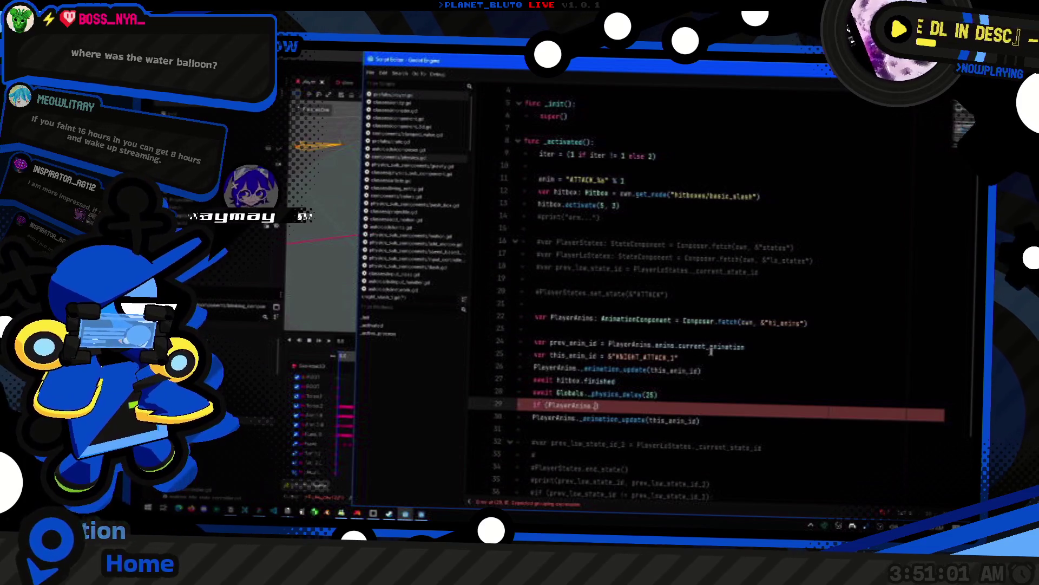
# - Write an if condition checking that the current animation still equals this_anim_id
pyautogui.write('.')
pyautogui.press('Escape')
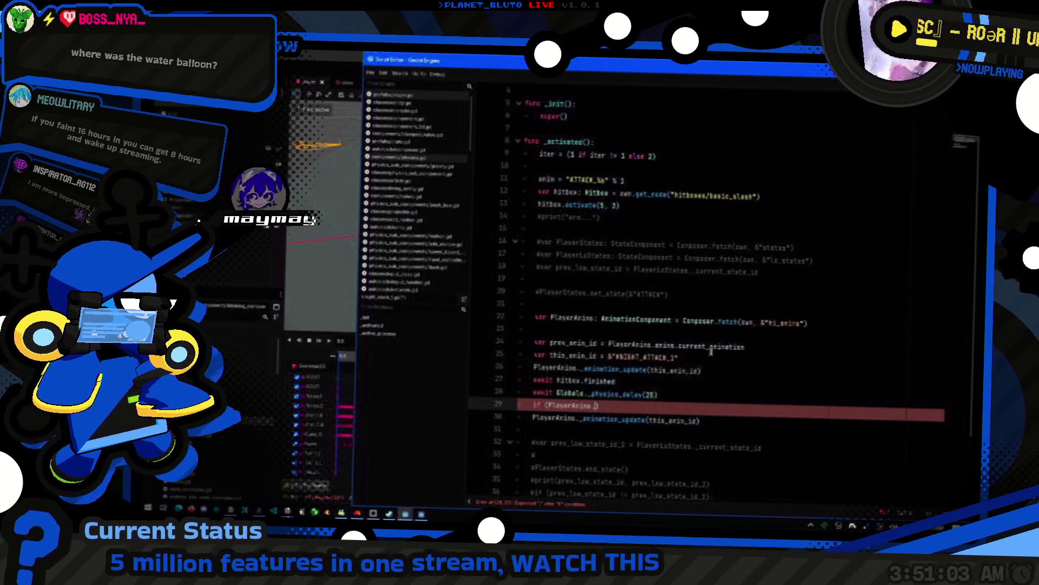
pyautogui.press('BackSpace')
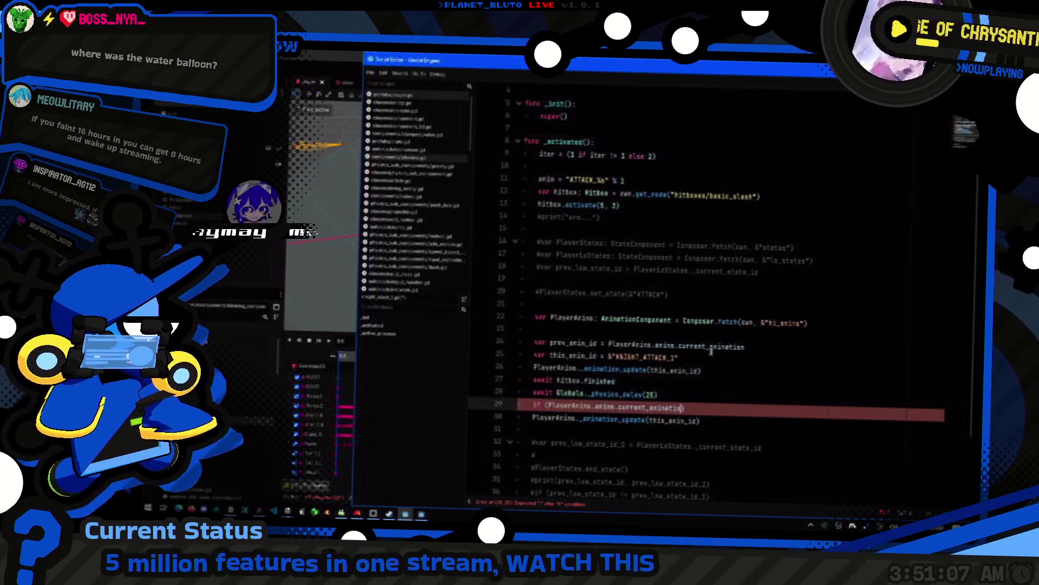
pyautogui.write('= this_an')
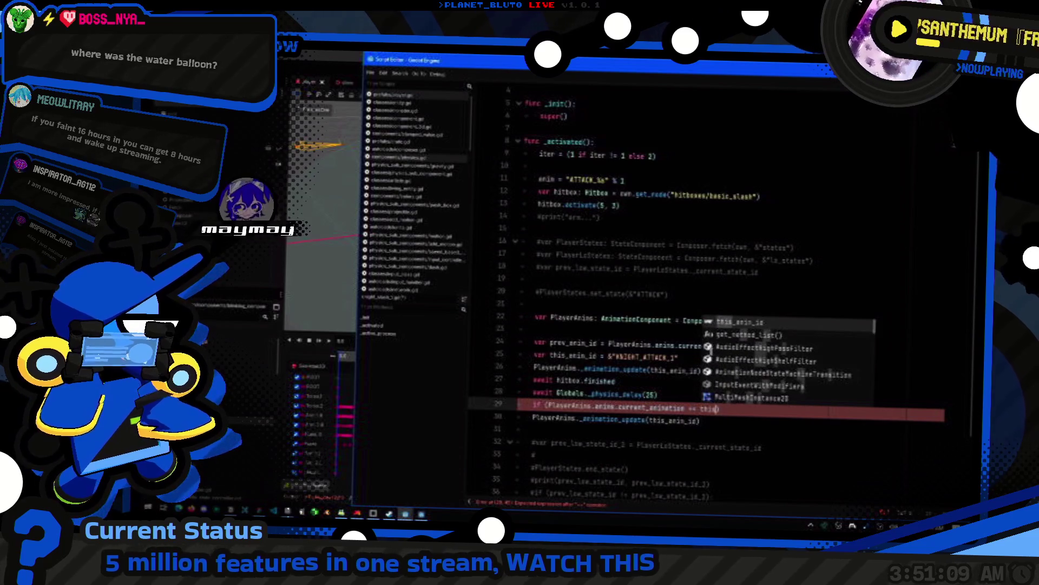
pyautogui.press('Return')
pyautogui.press('End')
pyautogui.write(':')
# - Indent the restore call under the if and change its argument to prev_anim_id
pyautogui.press('Down')
pyautogui.press('Home')
pyautogui.press('Tab')
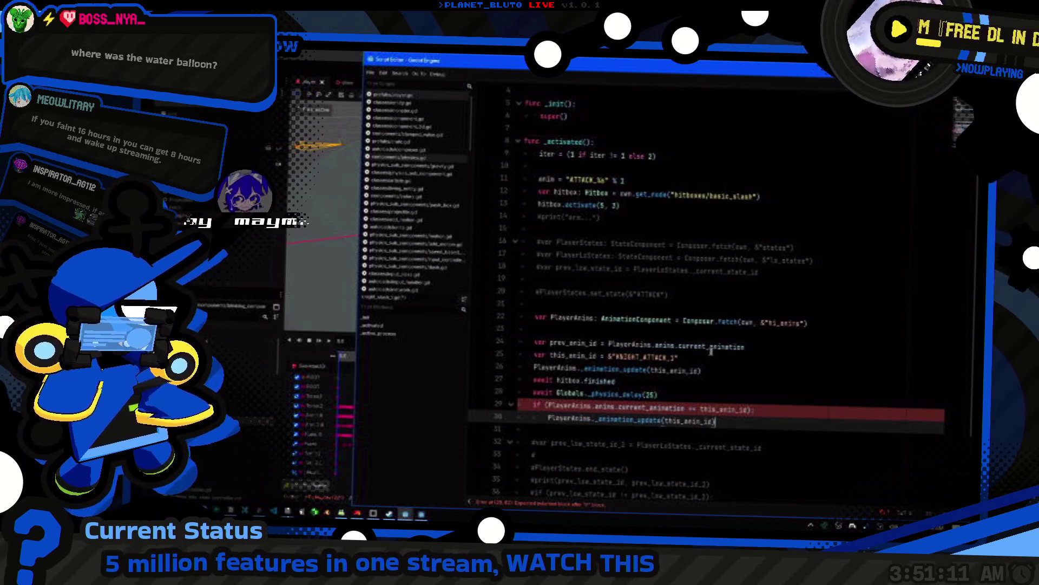
pyautogui.press('Up')
pyautogui.press('Up')
pyautogui.press('Up')
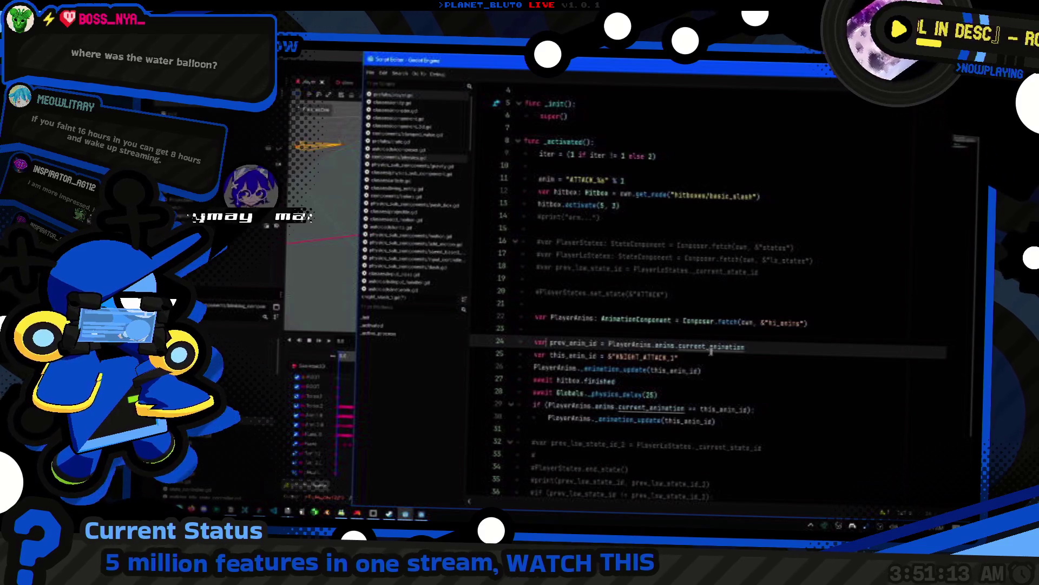
pyautogui.press('Down')
pyautogui.press('Down')
pyautogui.press('Down')
pyautogui.press('End')
pyautogui.press('Left')
pyautogui.hotkey('ctrl', 'shift', 'Left')
pyautogui.hotkey('ctrl', 'v')
pyautogui.click(750, 393)
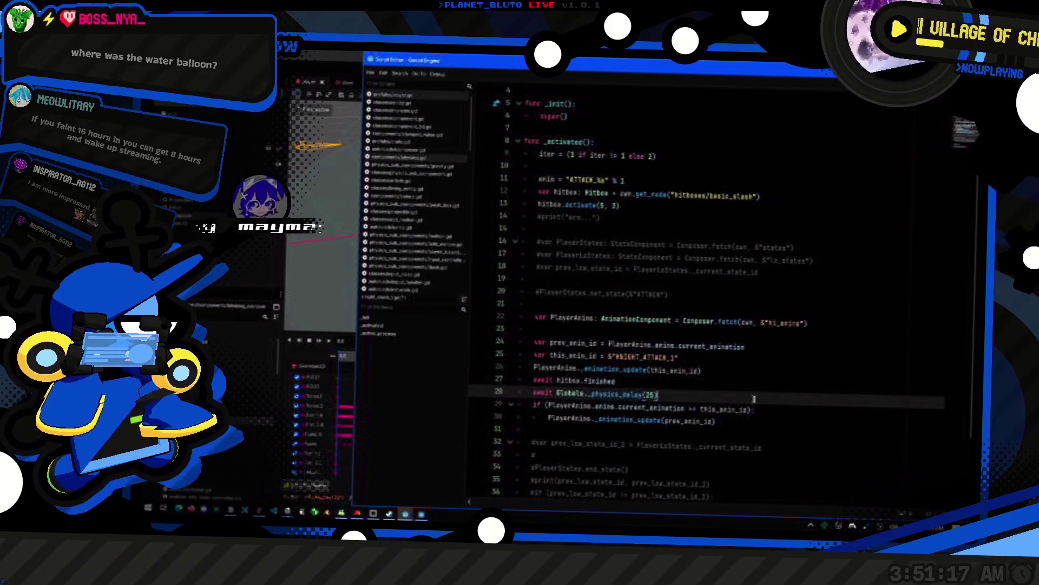
pyautogui.hotkey('alt', 'Tab')
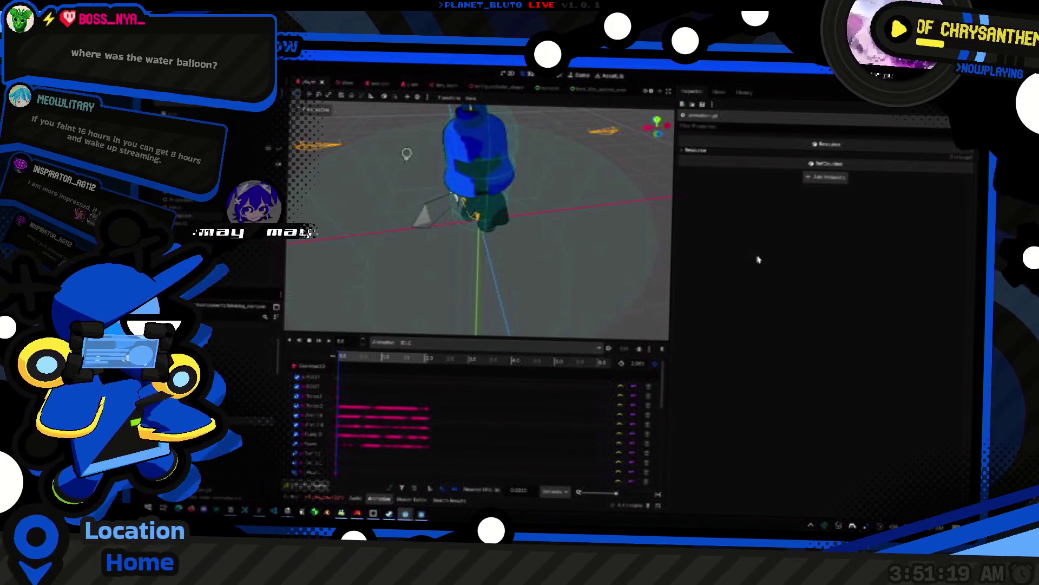
# - Walk the knight forward in the game, then select current_animation in line 29's if condition
pyautogui.hotkey('alt', 'Tab')
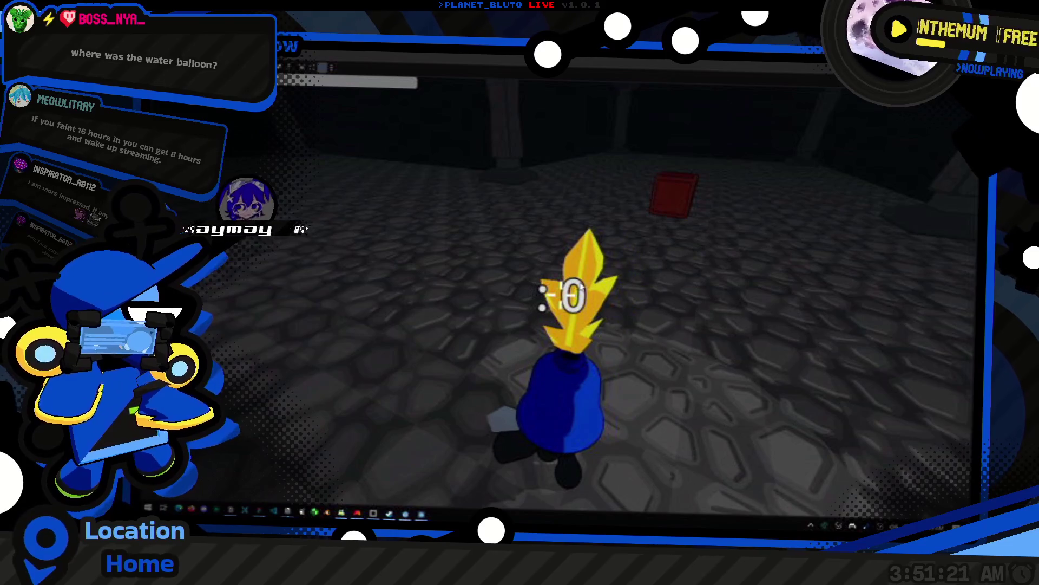
pyautogui.press('w')
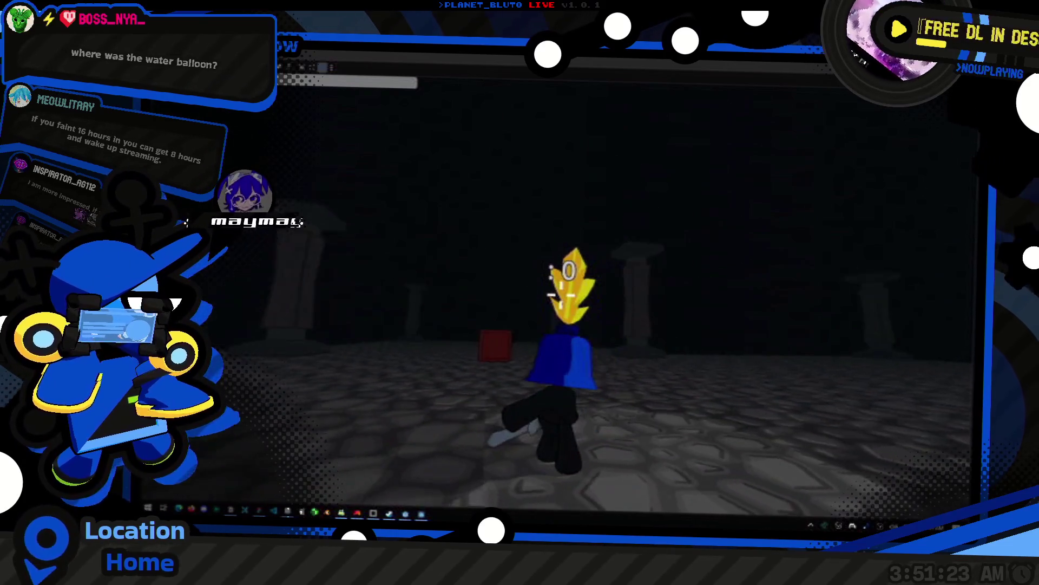
pyautogui.hotkey('alt', 'Tab')
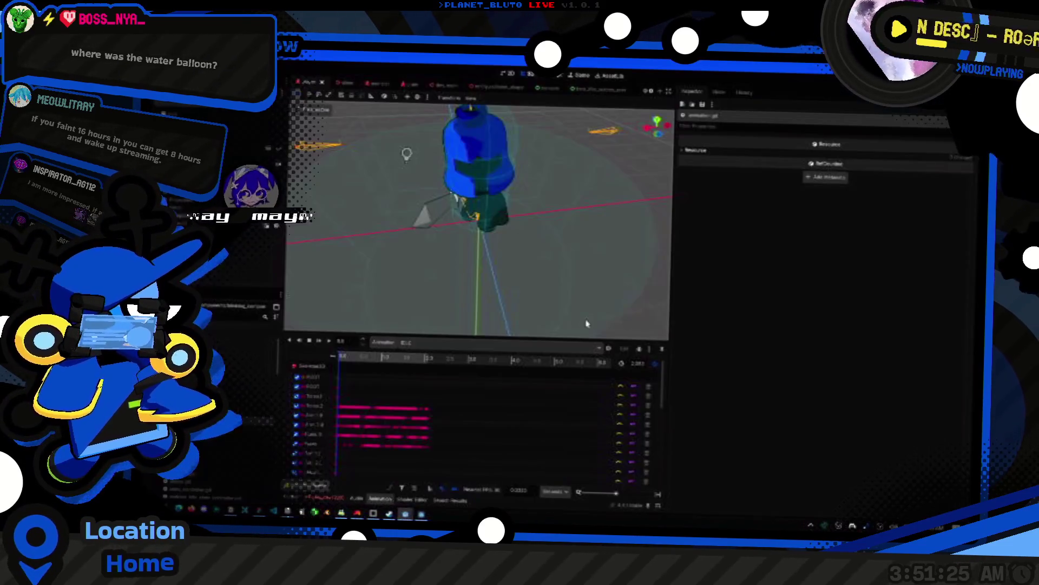
pyautogui.hotkey('alt', 'Tab')
pyautogui.hotkey('alt', 'Tab')
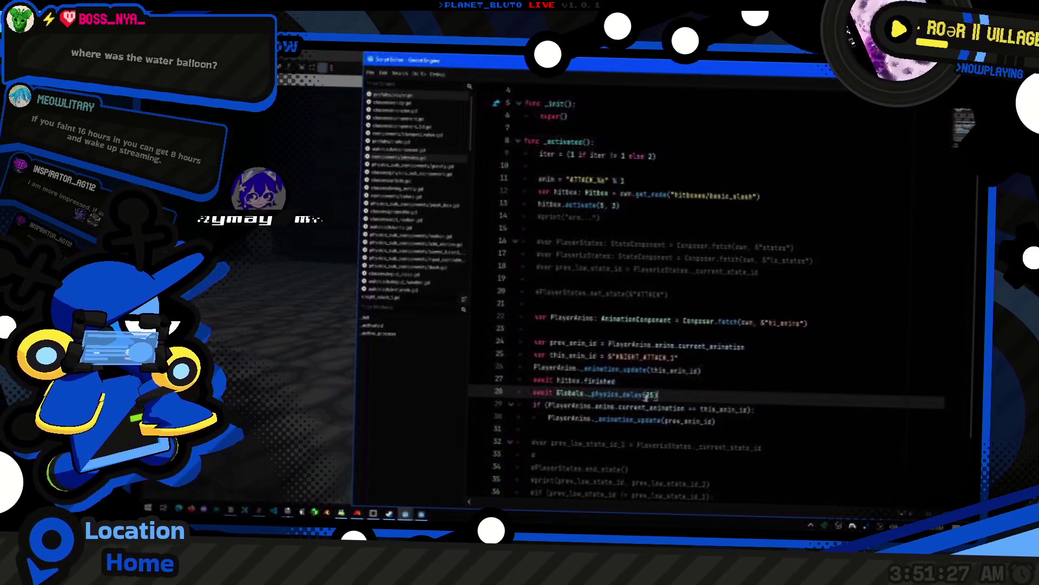
pyautogui.click(661, 409)
pyautogui.doubleClick(663, 409)
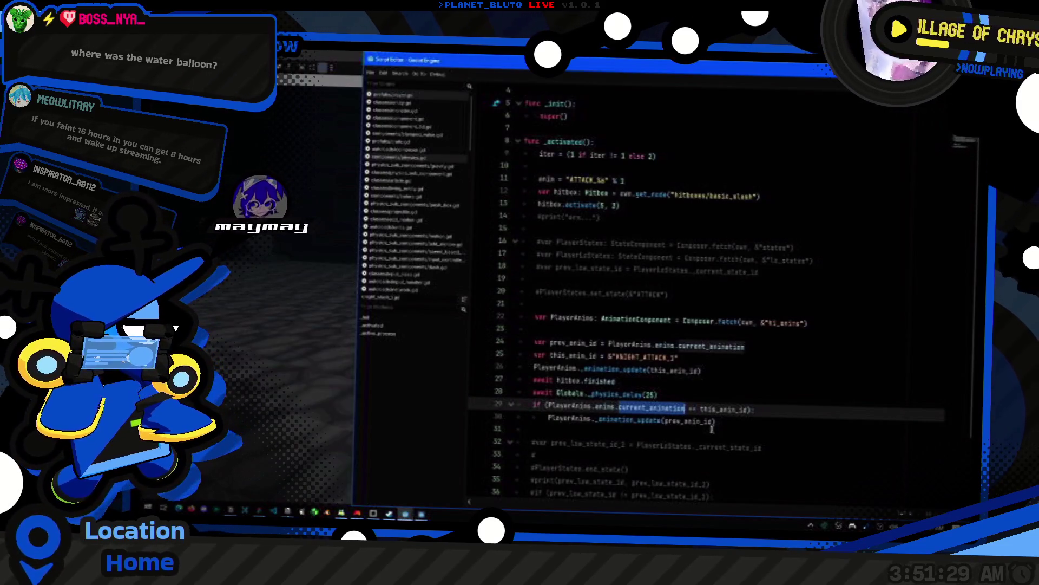
# - Add a debug print of current_animation and run the game with F5 to check the Output
pyautogui.press('Home')
pyautogui.press('Return')
pyautogui.press('Up')
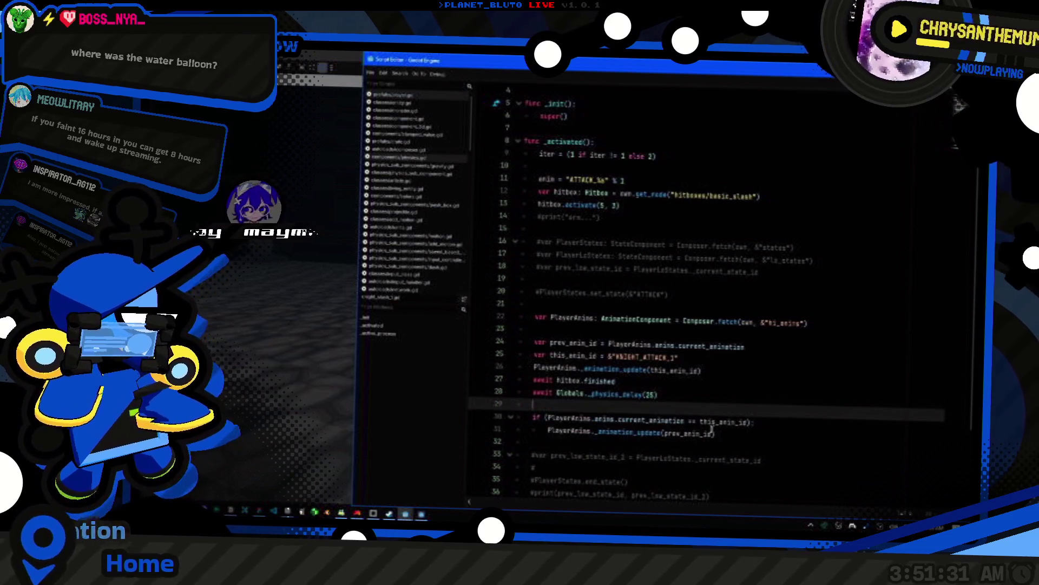
pyautogui.hotkey('ctrl', 'v')
pyautogui.press('Right')
pyautogui.write(',')
pyautogui.hotkey('ctrl', 'v')
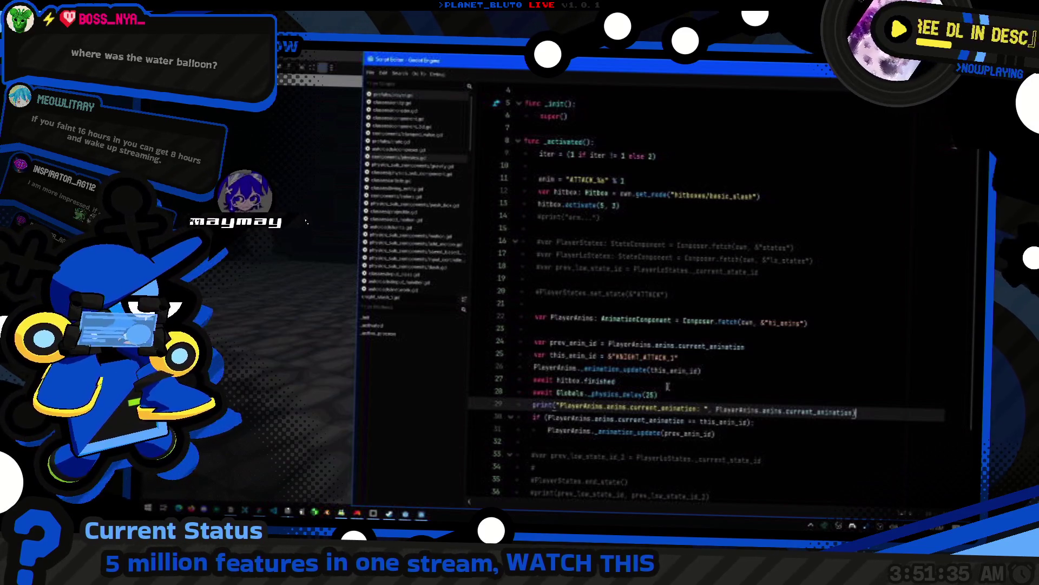
pyautogui.hotkey('alt', 'Tab')
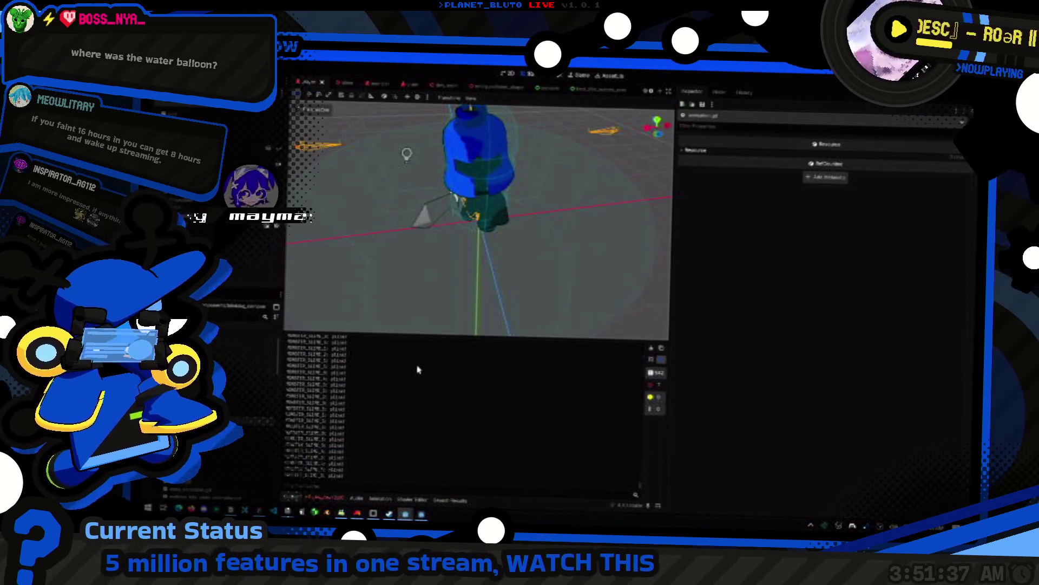
pyautogui.press('F5')
pyautogui.hotkey('alt', 'Tab')
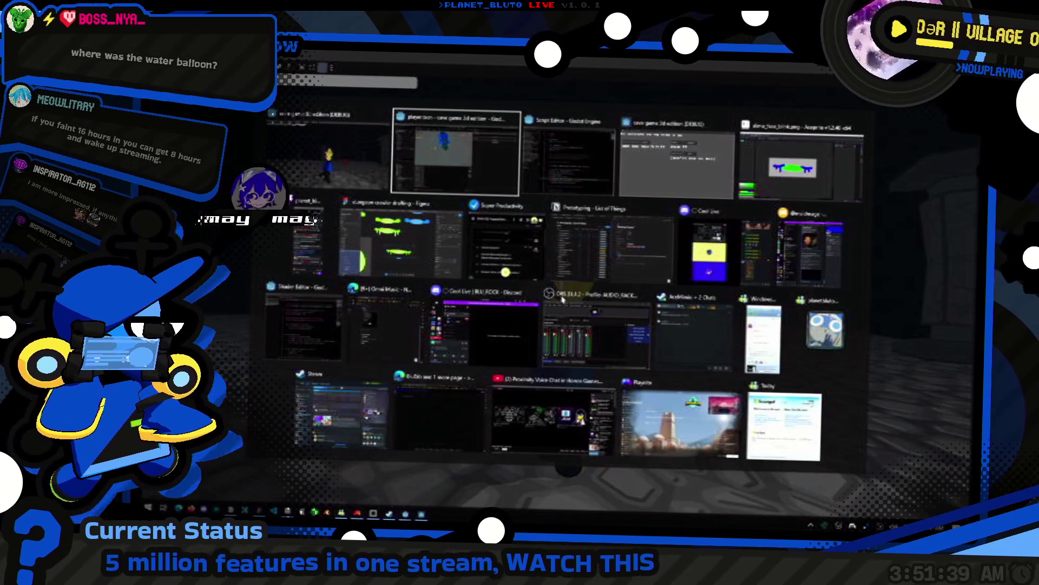
pyautogui.hotkey('alt', 'Tab')
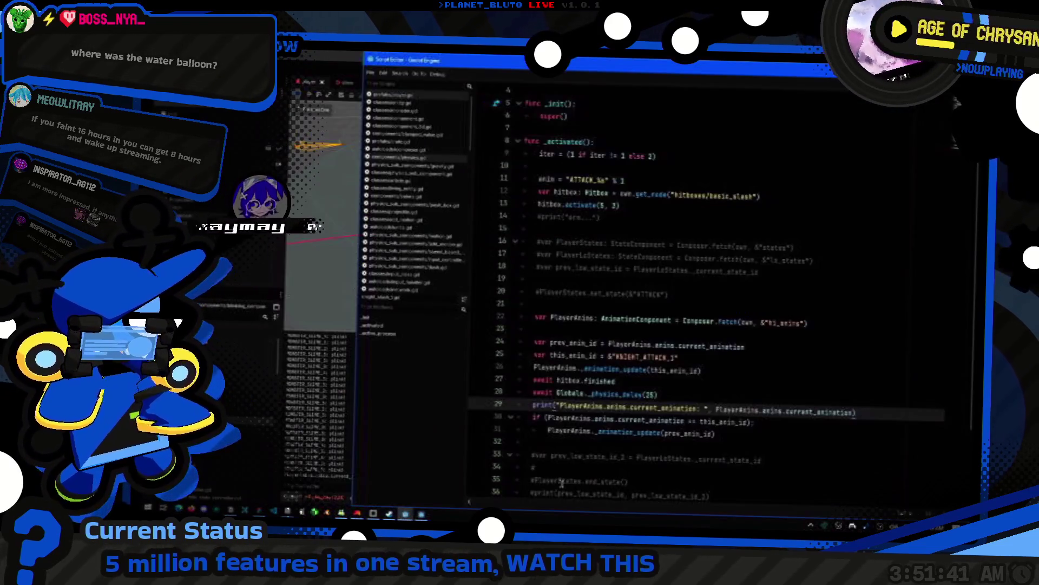
# - Delete the debug print and extend the if with 'or PlayerAnims.anims.current_animation == ""'
pyautogui.hotkey('ctrl', 'shift', 'k')
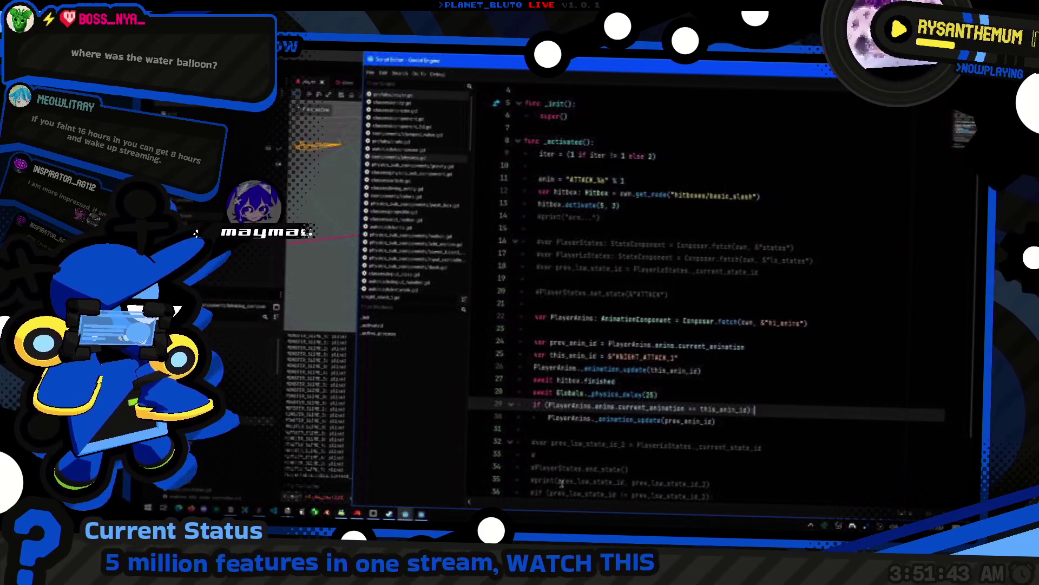
pyautogui.write(' or PlayerAnims.anims.current_animation == ""')
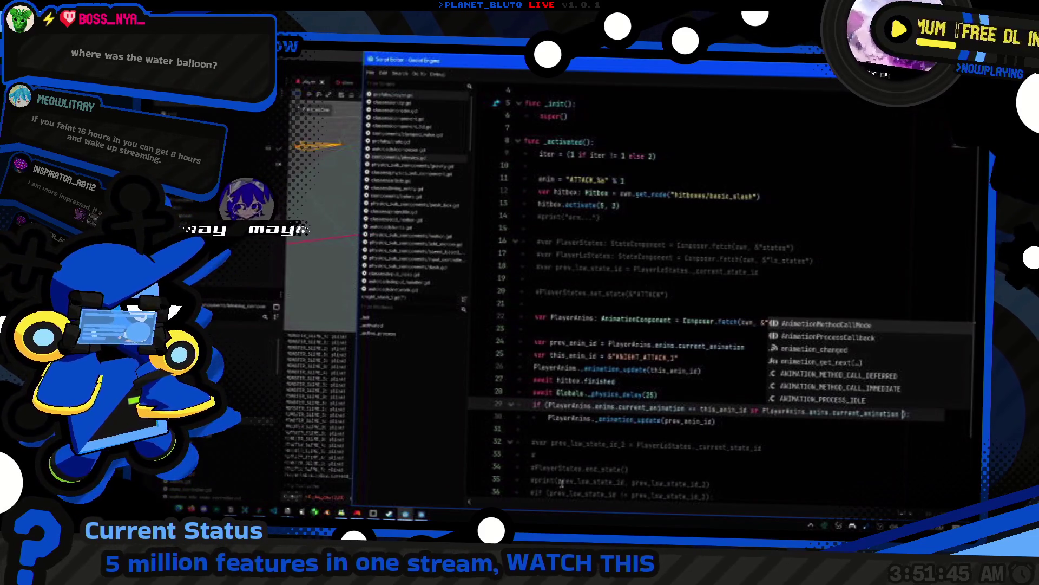
pyautogui.hotkey('alt', 'Tab')
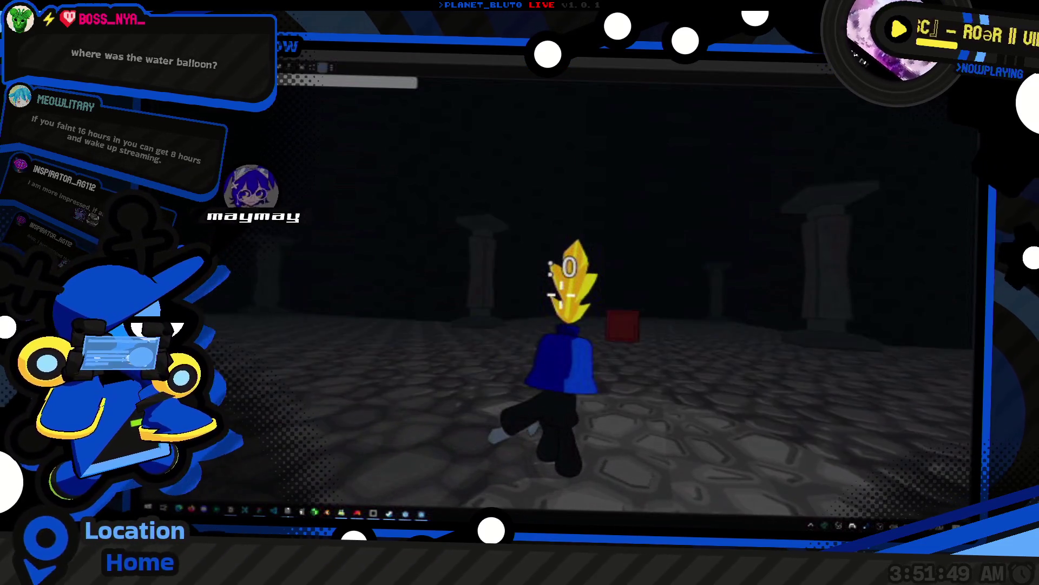
# - Change the restore call's argument on line 30 from prev_anim_id to &"IDLE"
pyautogui.hotkey('alt', 'Tab')
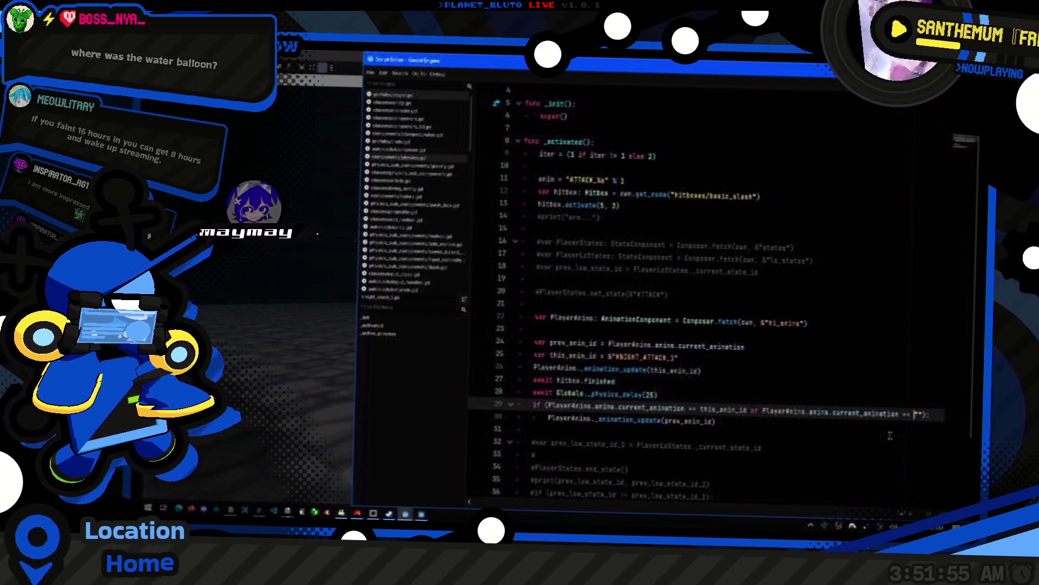
pyautogui.hotkey('alt', 'Tab')
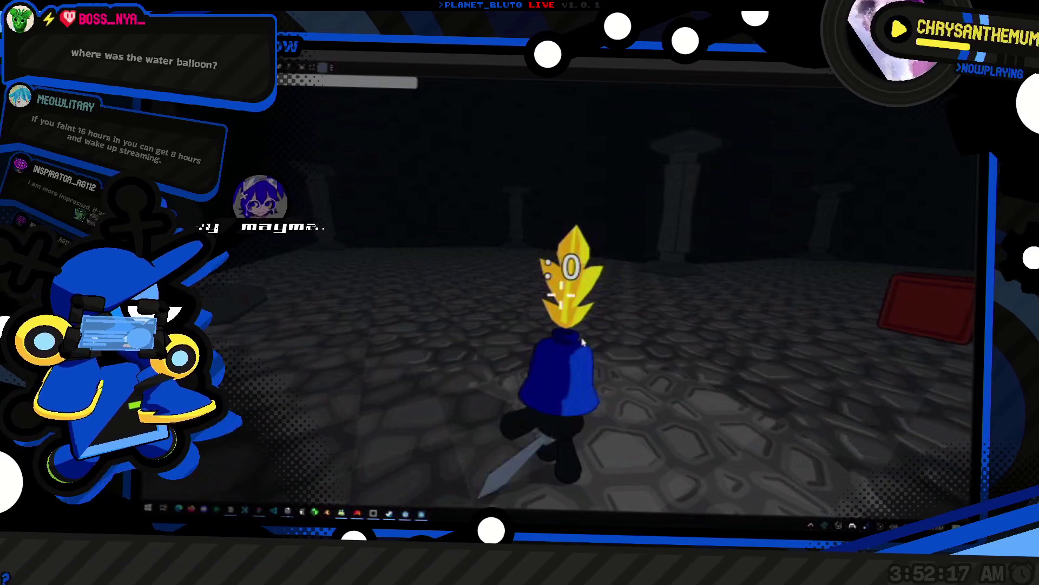
pyautogui.hotkey('alt', 'Tab')
pyautogui.doubleClick(693, 420)
pyautogui.write('&"IDLE"')
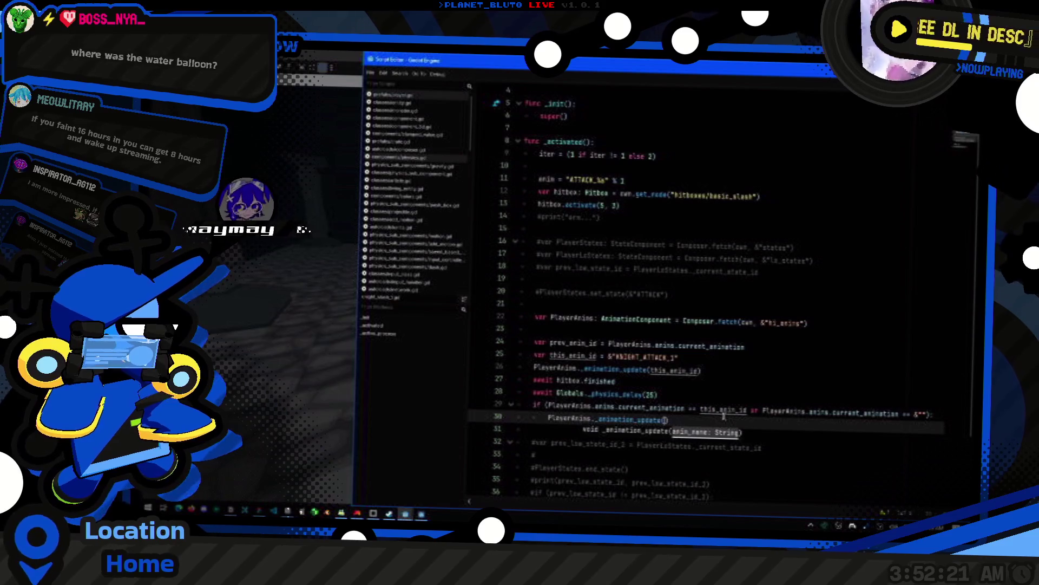
# - In the running game, walk the knight around the room up to the red crate
pyautogui.hotkey('alt', 'Tab')
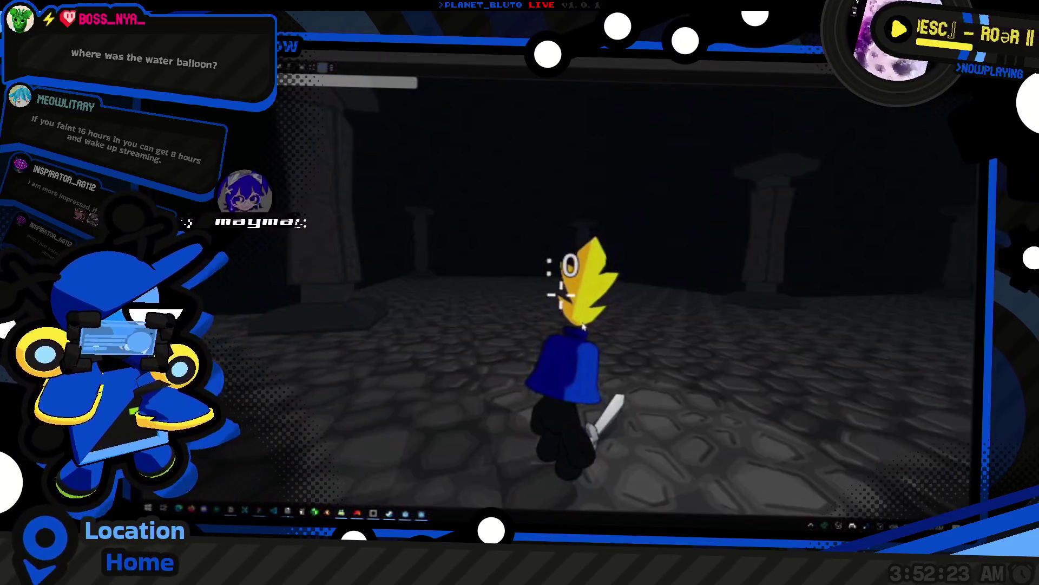
pyautogui.press('w')
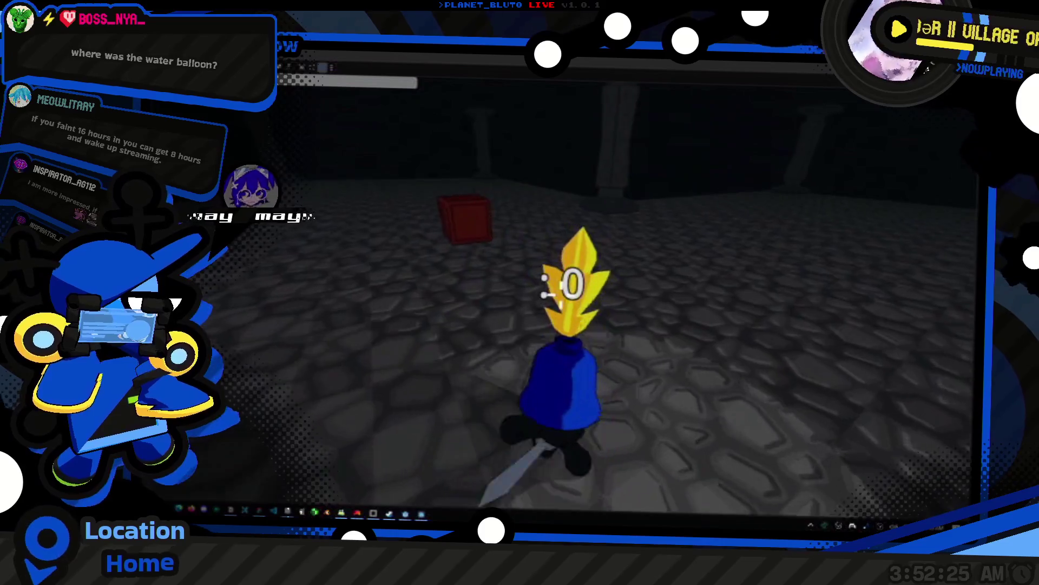
pyautogui.press('a')
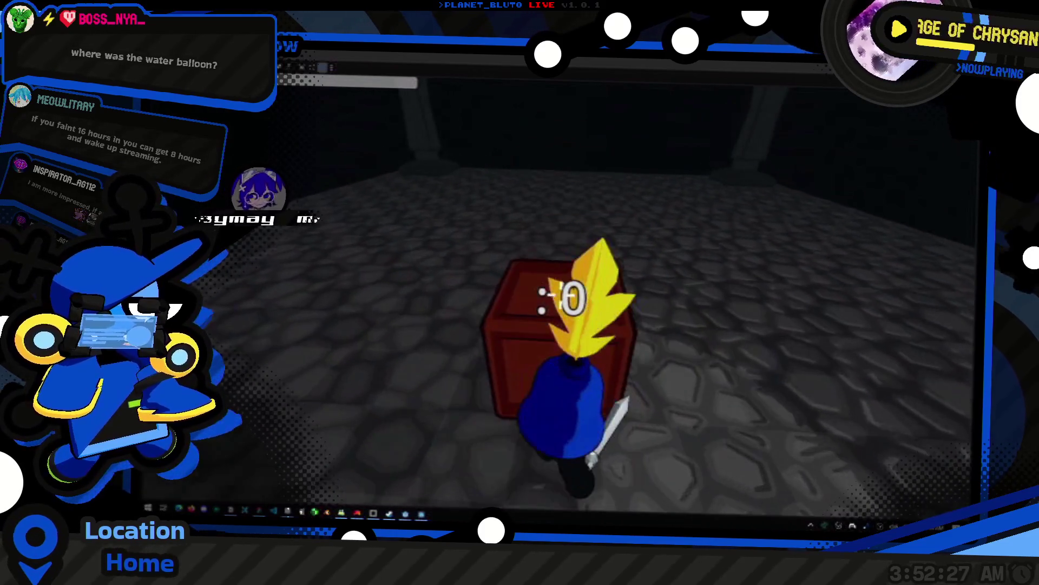
pyautogui.press('d')
pyautogui.press('w')
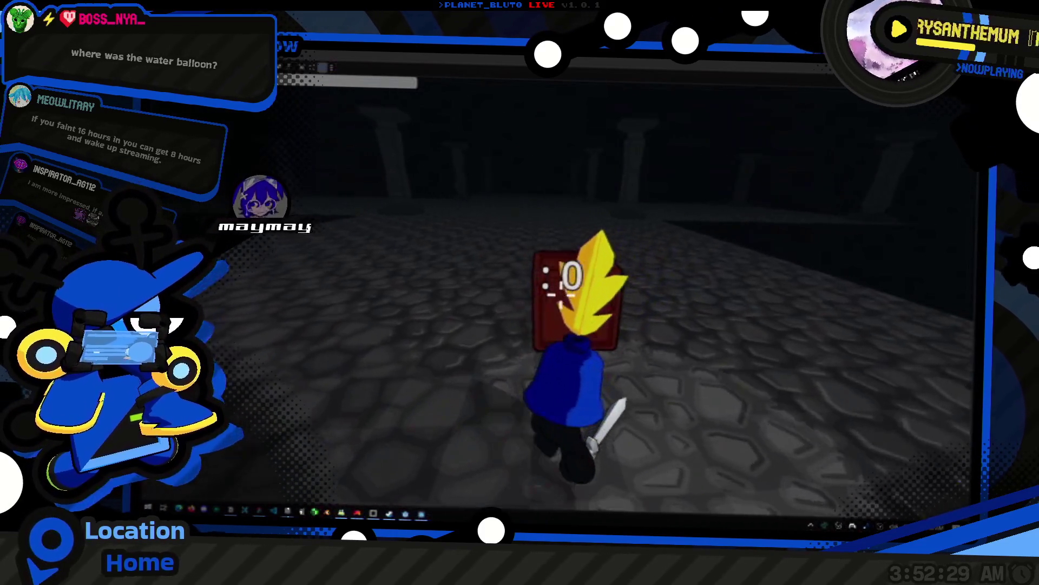
pyautogui.press('a')
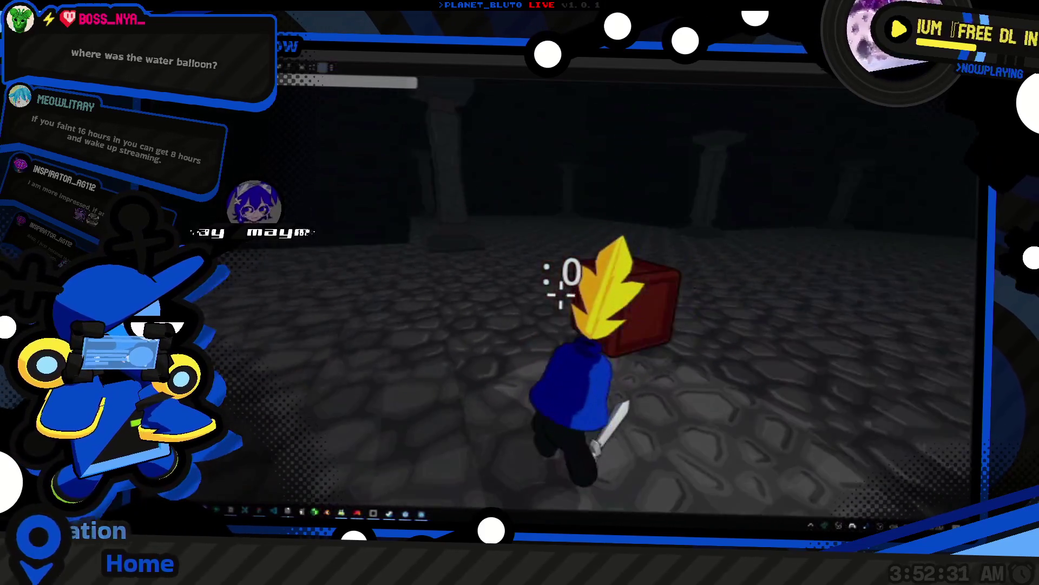
# - Pick up and throw the red crate, then walk back and circle around it
pyautogui.press('e')
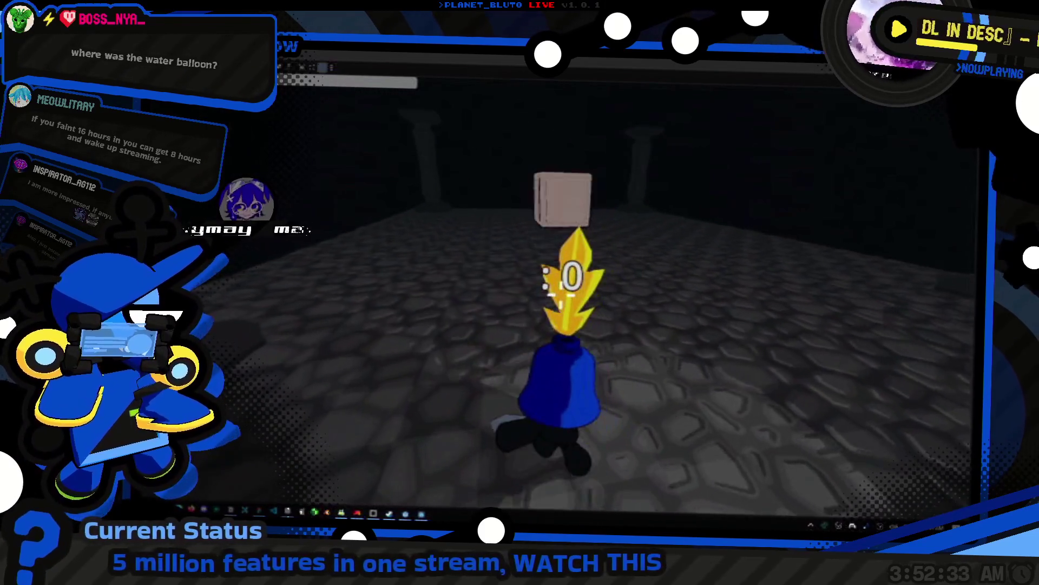
pyautogui.press('e')
pyautogui.press('w')
pyautogui.press('w')
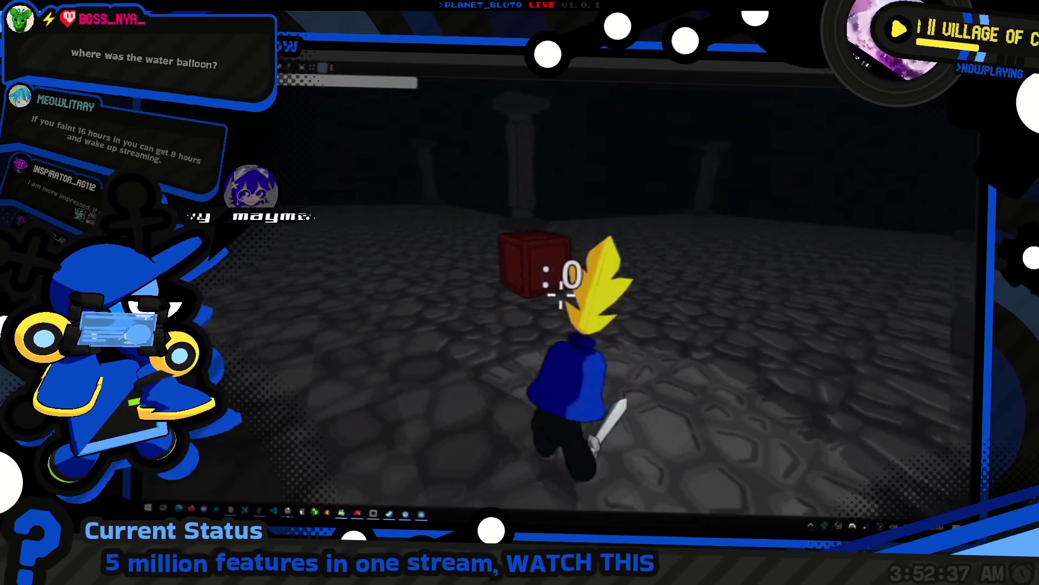
pyautogui.press('s')
pyautogui.press('w')
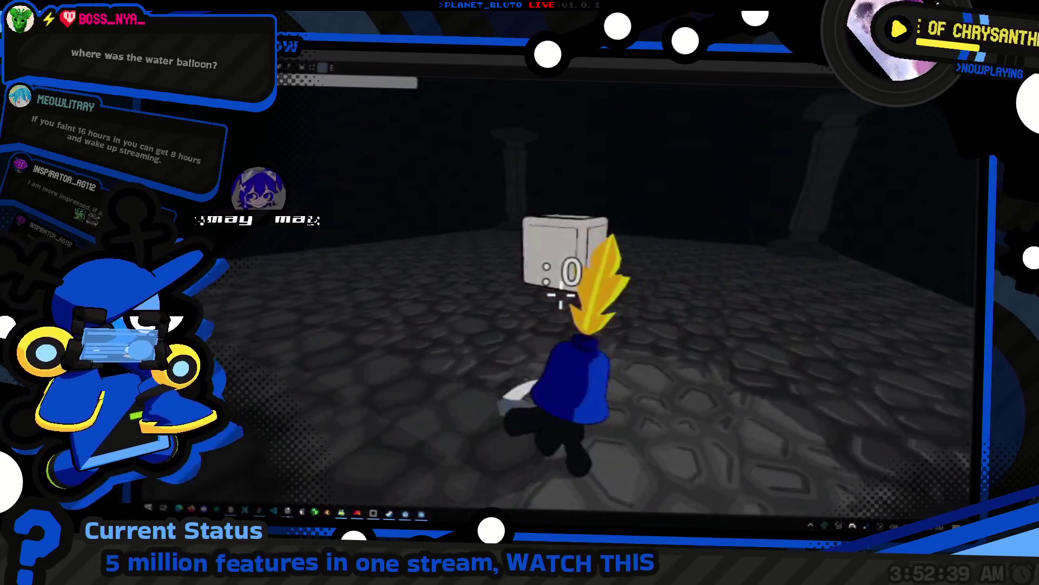
pyautogui.press('e')
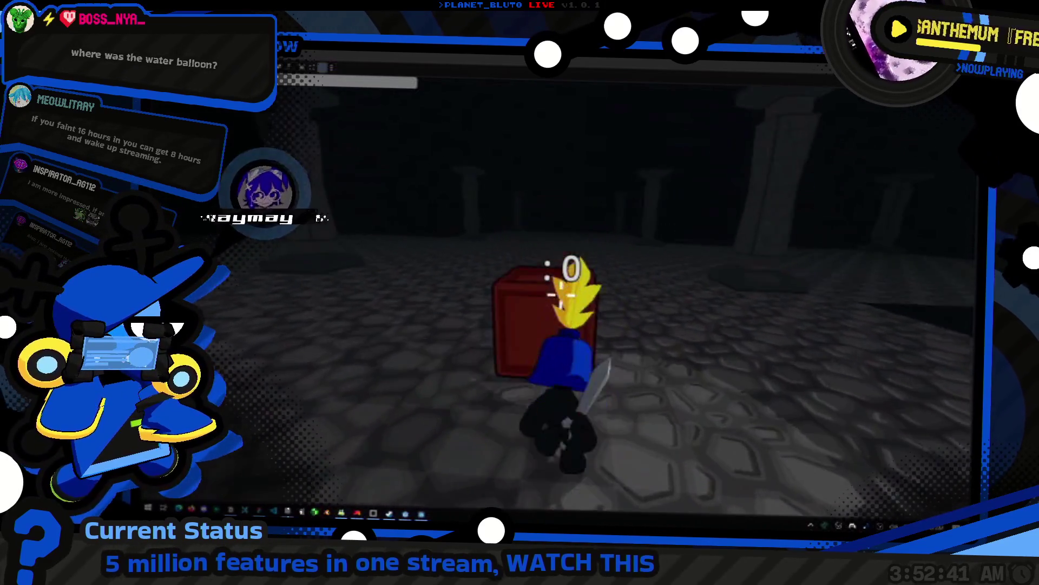
pyautogui.press('w')
pyautogui.press('s')
pyautogui.press('w')
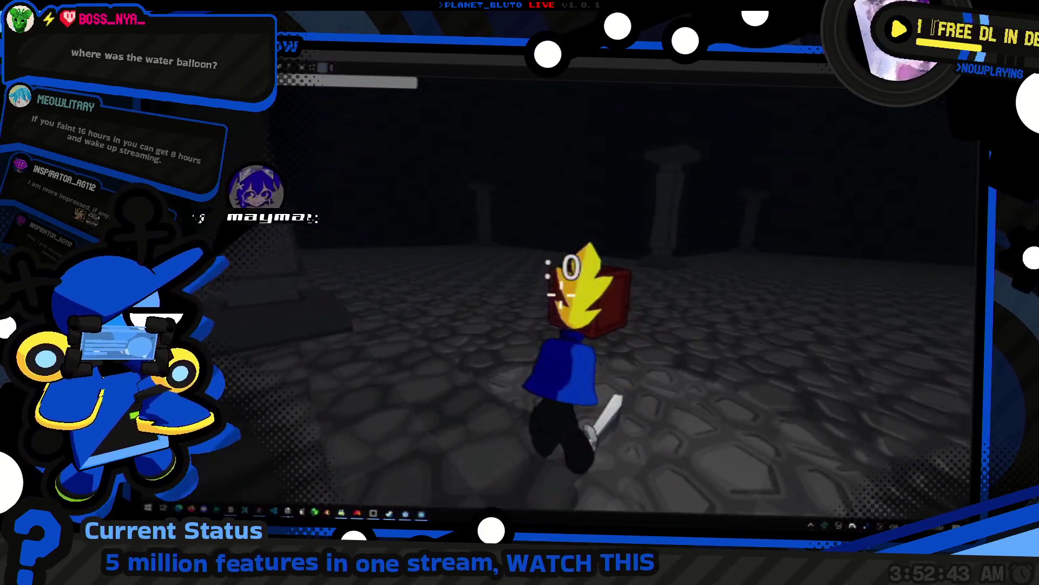
pyautogui.press('s')
pyautogui.press('w')
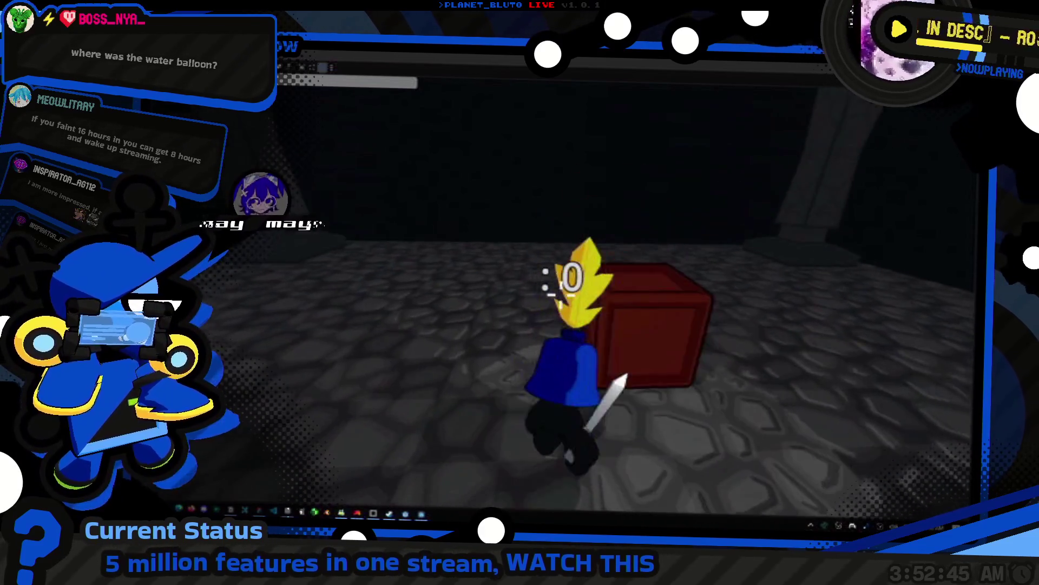
pyautogui.press('a')
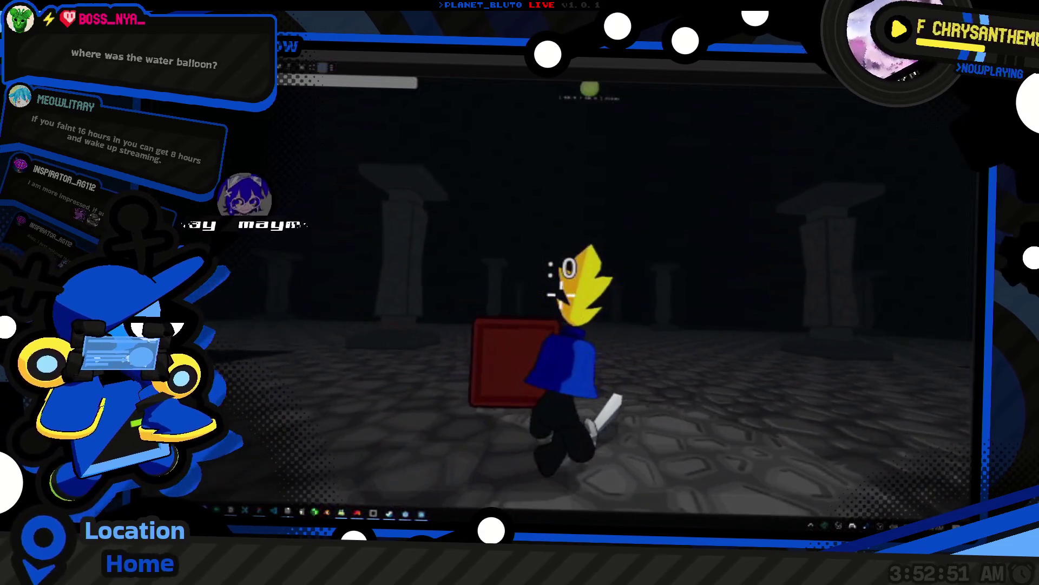
# - Walk to the green slimes and slash them repeatedly, cutting their health from 60.0 to 20.0
pyautogui.press('w')
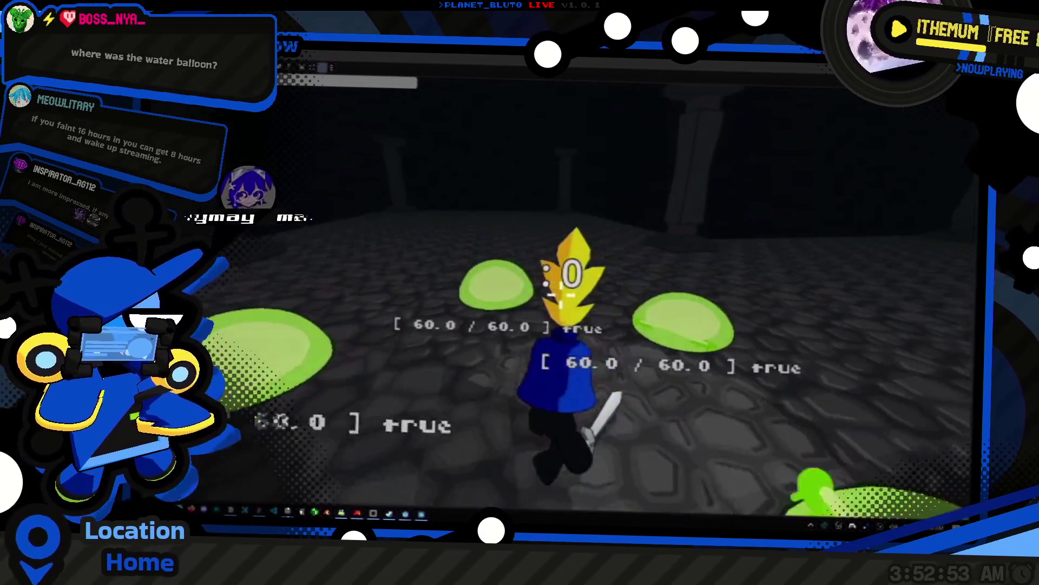
pyautogui.press('w')
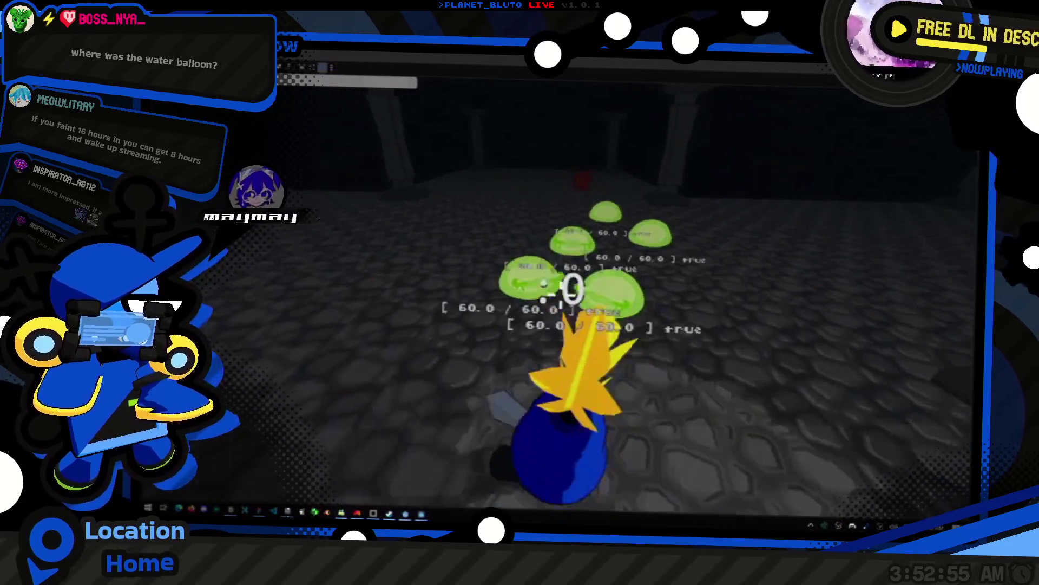
pyautogui.press('w')
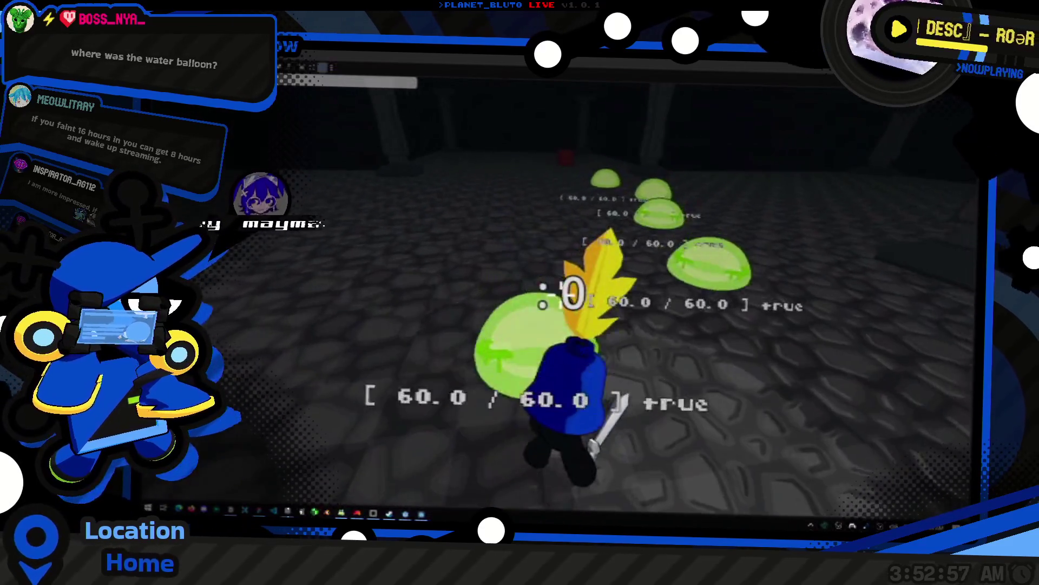
pyautogui.click(573, 295)
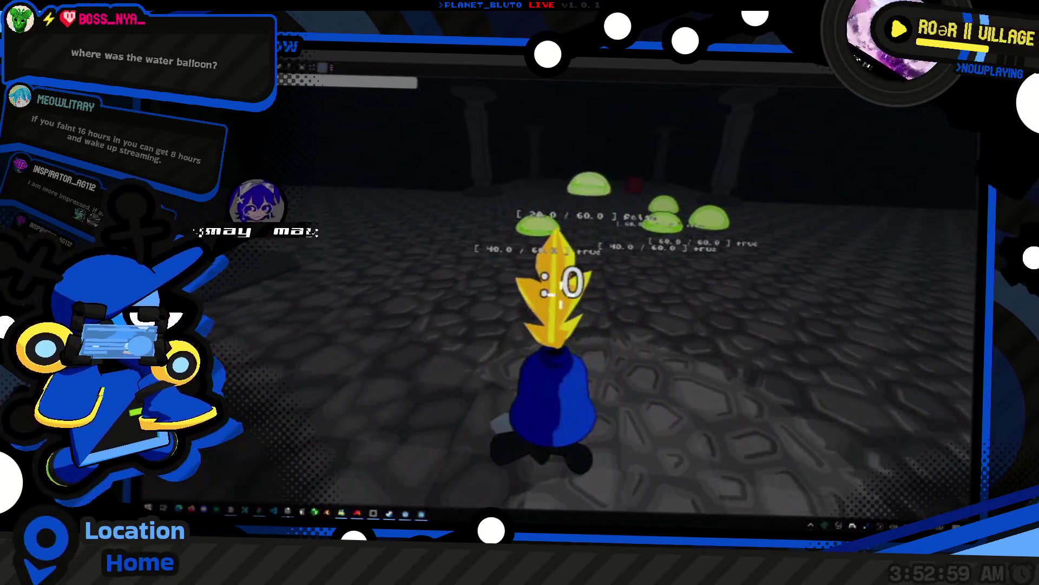
pyautogui.click(572, 292)
pyautogui.click(563, 293)
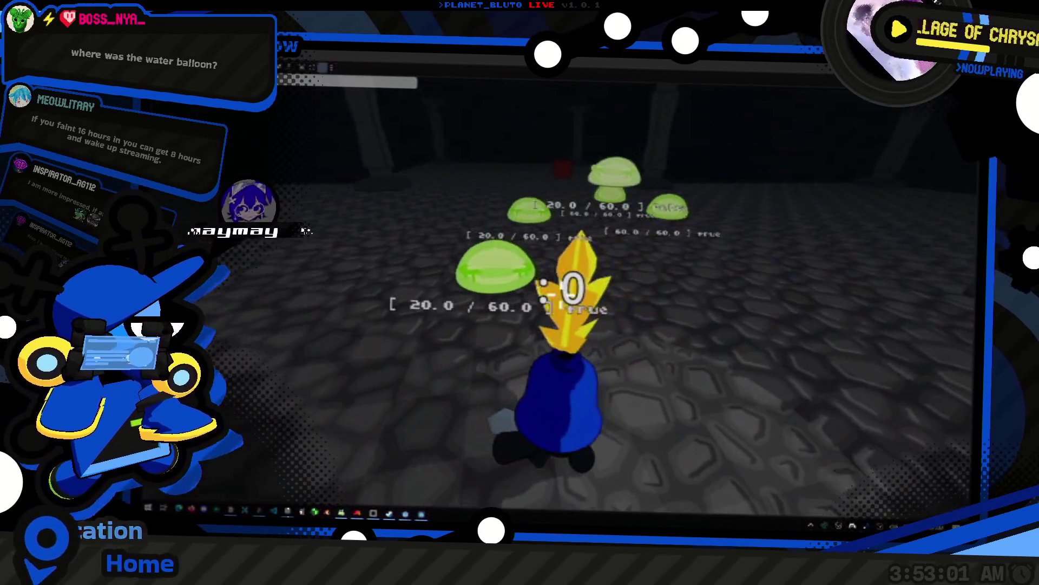
pyautogui.click(563, 287)
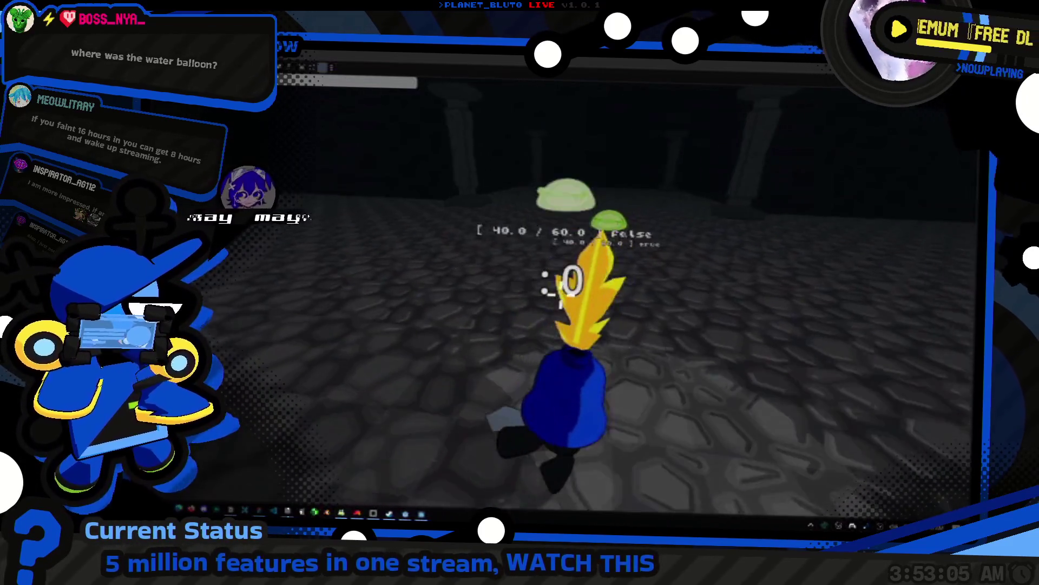
pyautogui.click(573, 293)
pyautogui.click(563, 279)
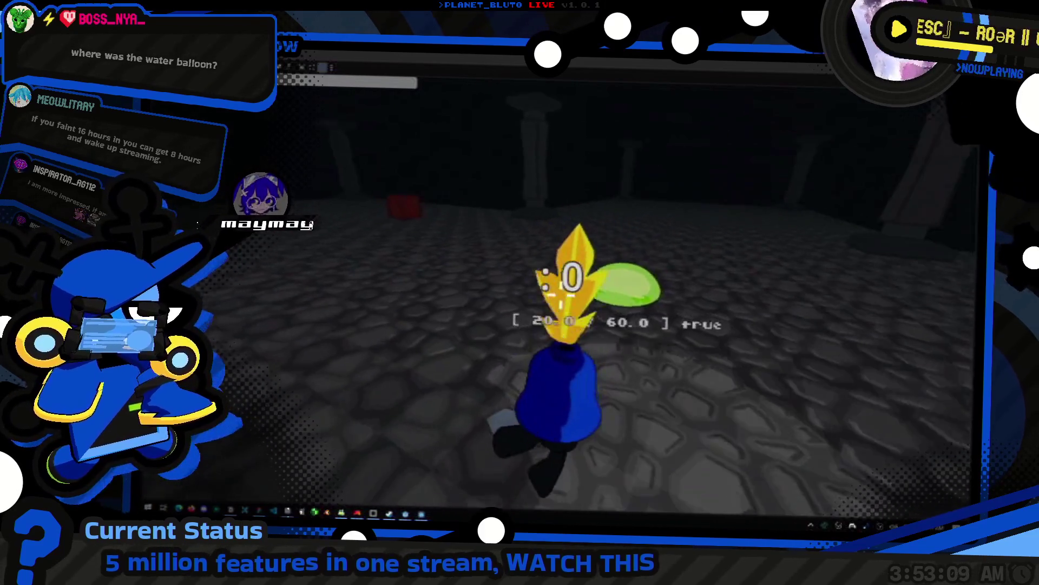
pyautogui.hotkey('alt', 'Tab')
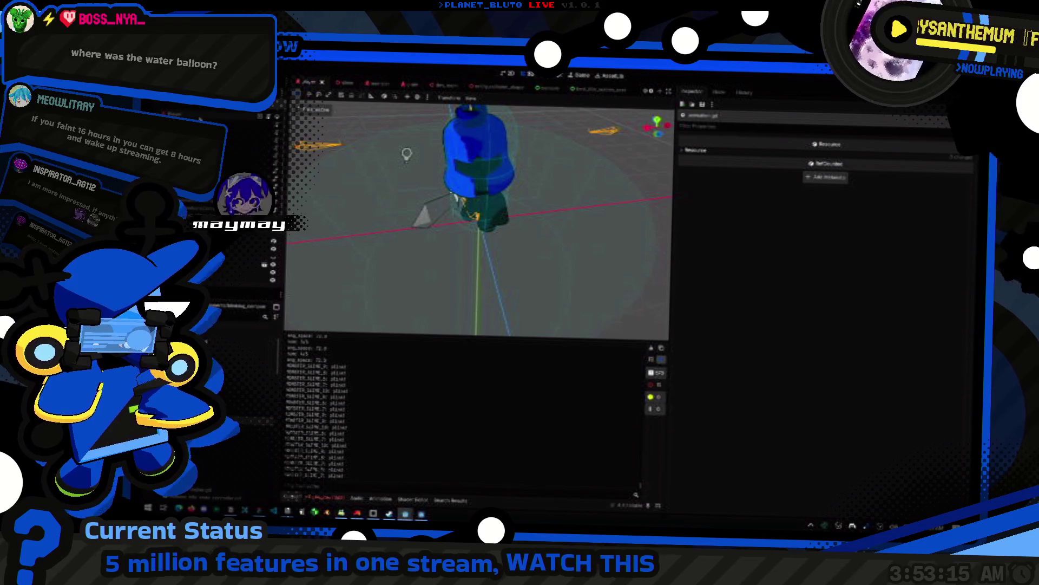
# - Expand the PhysicsComponent's DashSubComponent properties in the Inspector
pyautogui.click(828, 164)
pyautogui.click(901, 233)
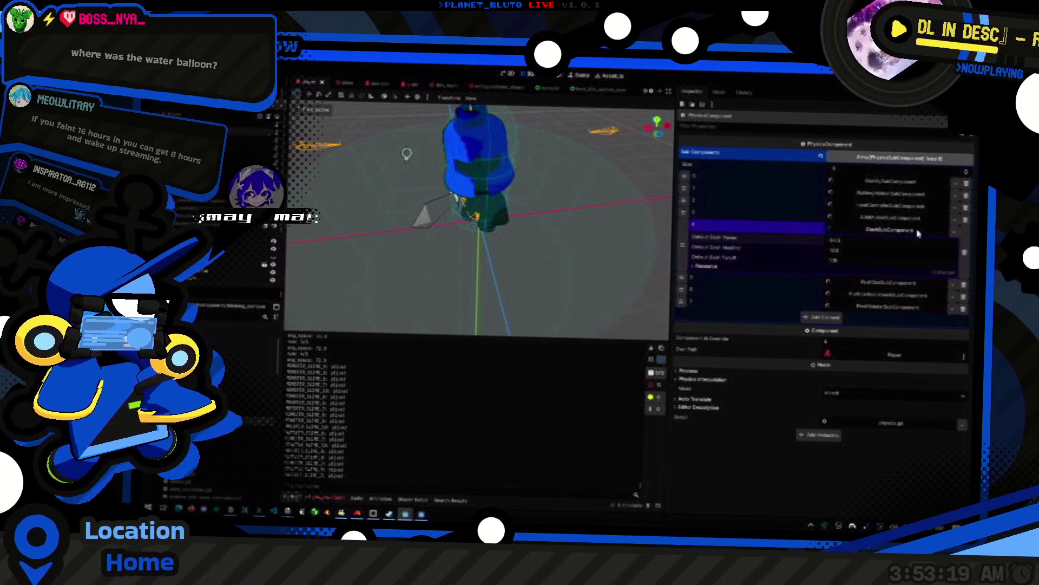
pyautogui.click(953, 234)
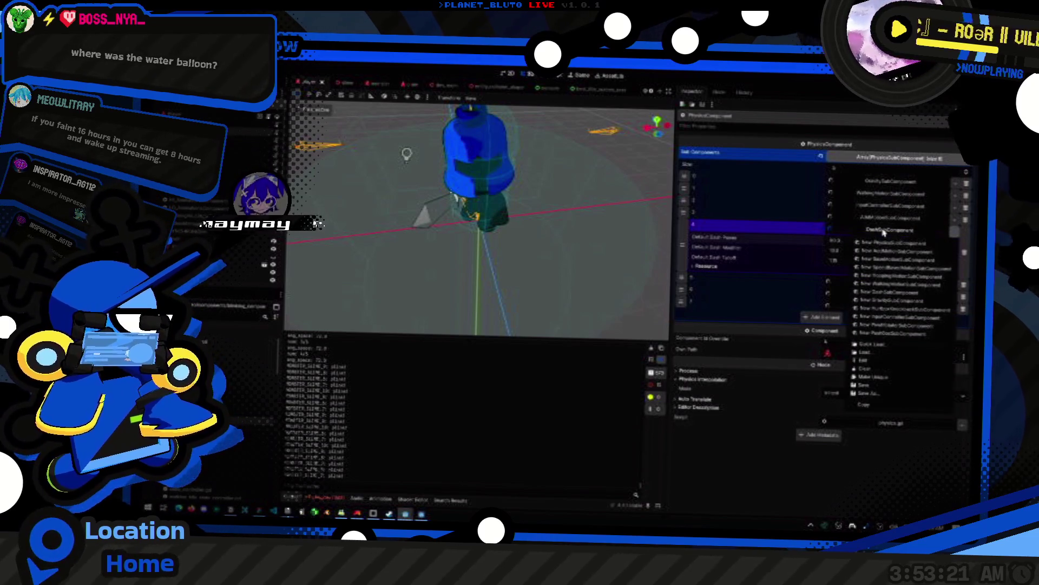
# - In dash.gd, lower DEFAULT_DASH_POWER from 90.0 to 70.0, adjust DEFAULT_DASH_MODIFIER, and save
pyautogui.hotkey('alt', 'Tab')
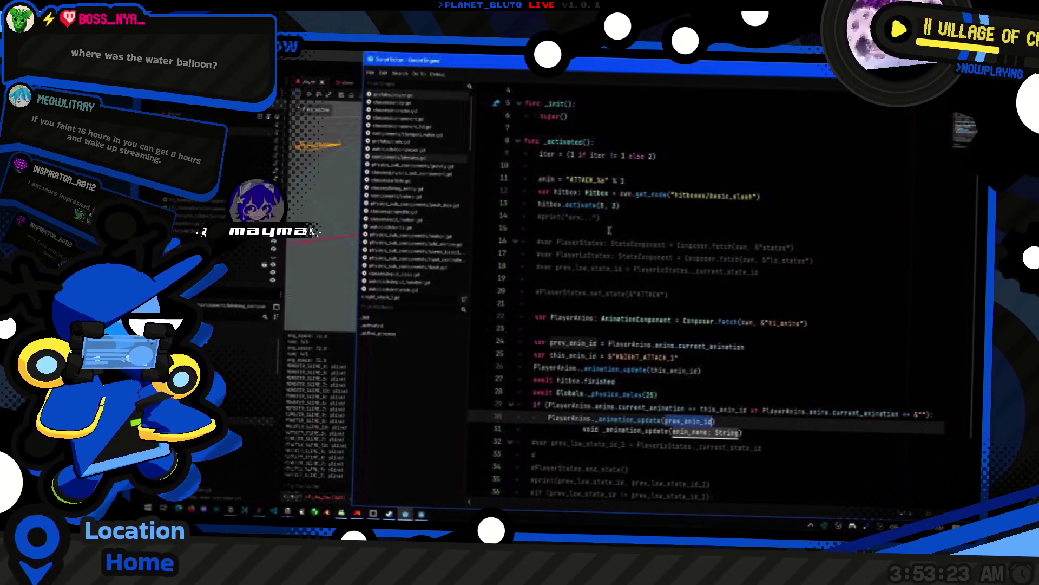
pyautogui.hotkey('ctrl', 'alt', 'o')
pyautogui.write('dash')
pyautogui.press('Return')
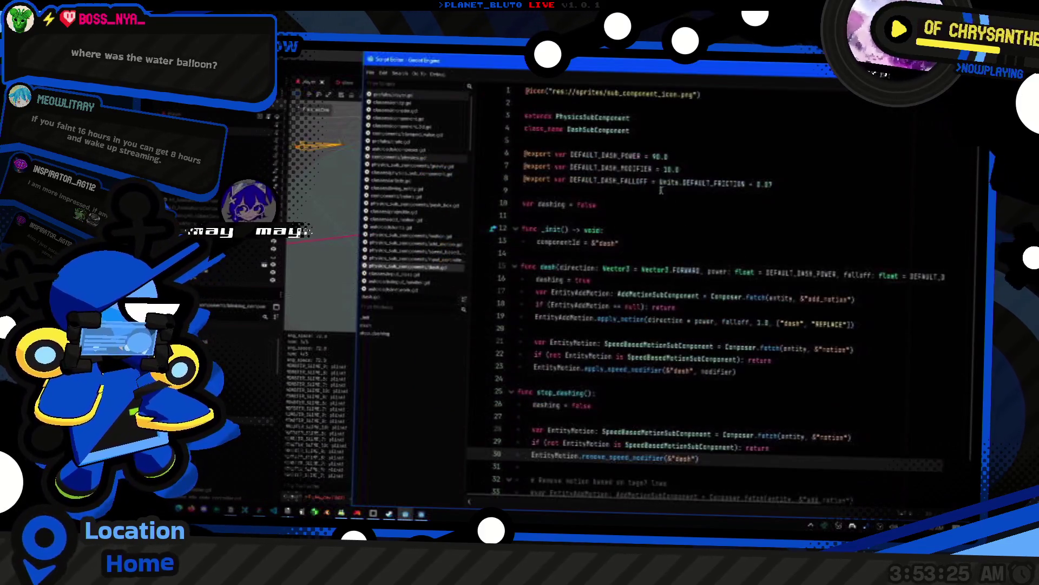
pyautogui.doubleClick(660, 156)
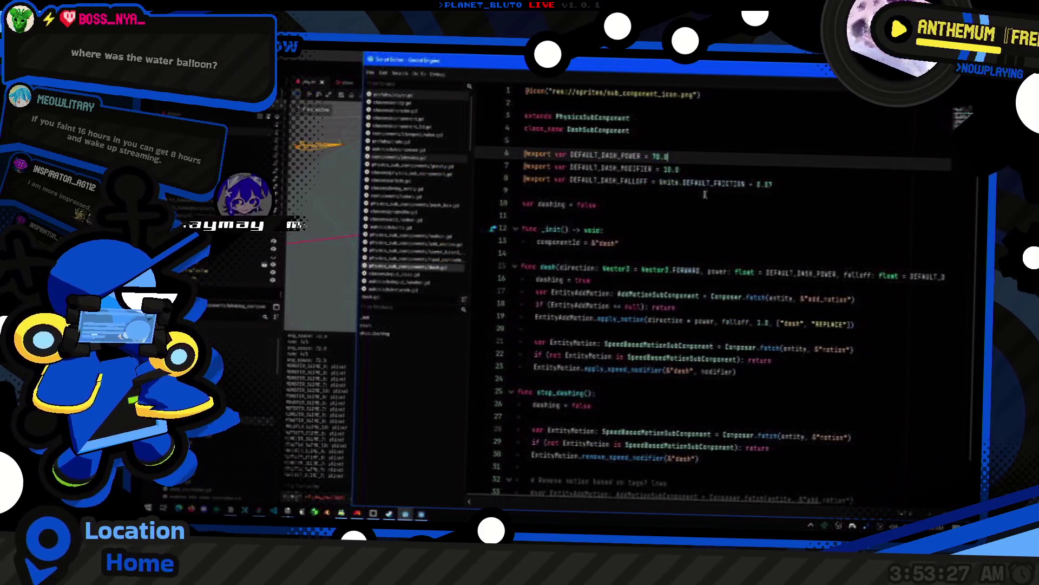
pyautogui.press('Down')
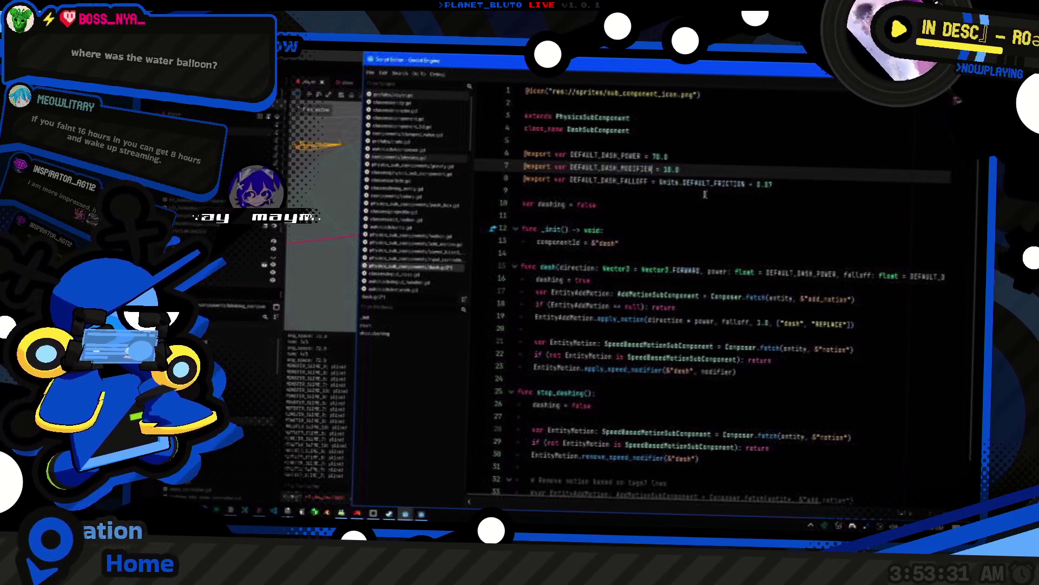
pyautogui.moveTo(698, 187)
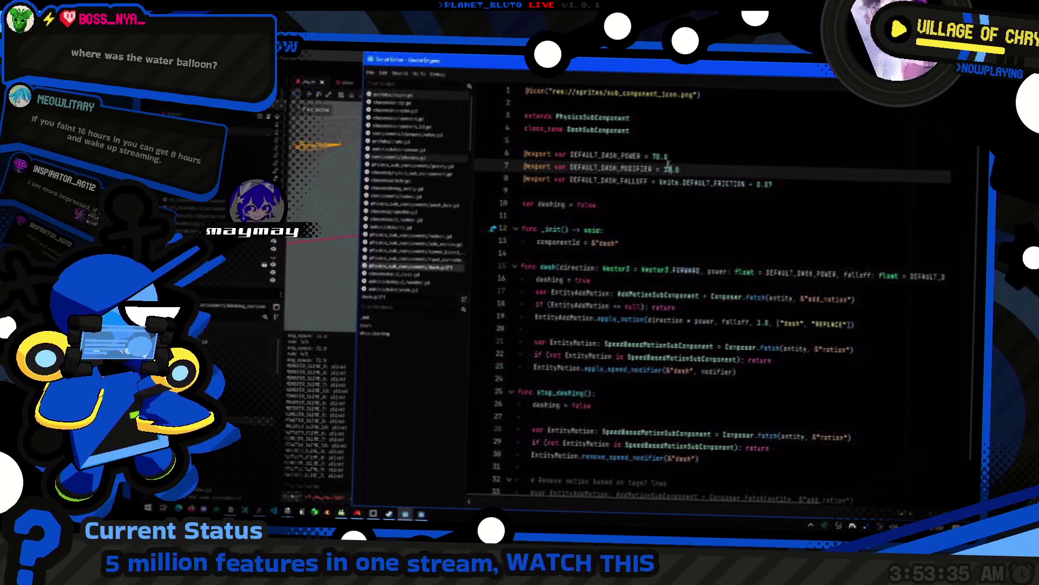
pyautogui.hotkey('ctrl', 's')
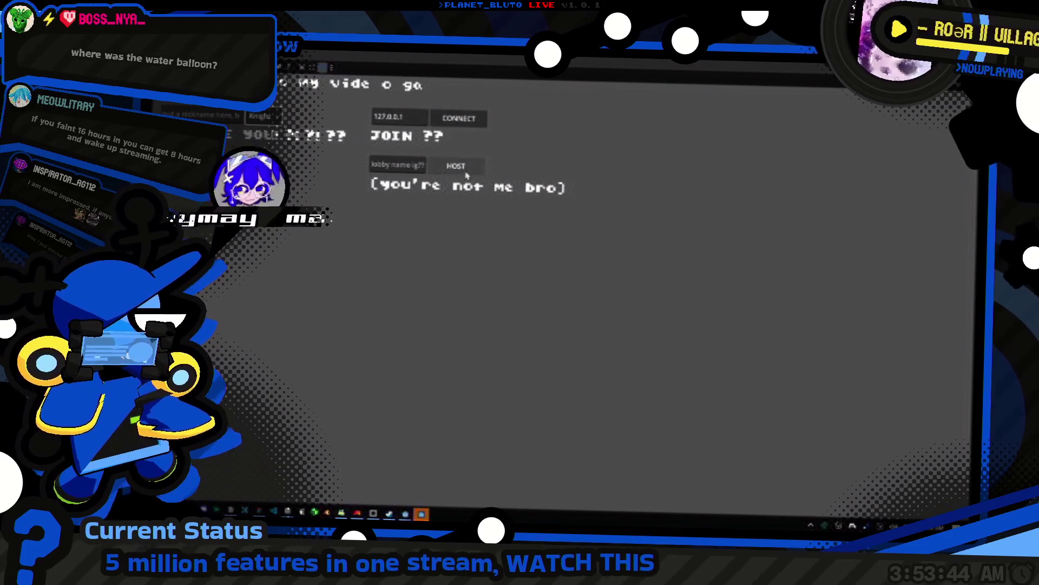
# - Choose HOST on the relaunched game's main menu to reach the lobby
pyautogui.click(456, 166)
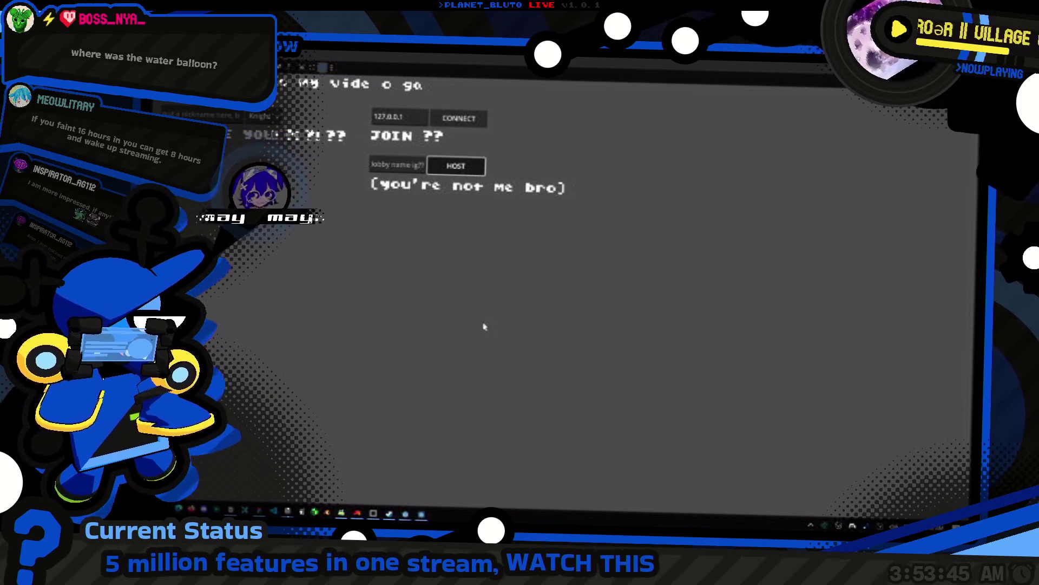
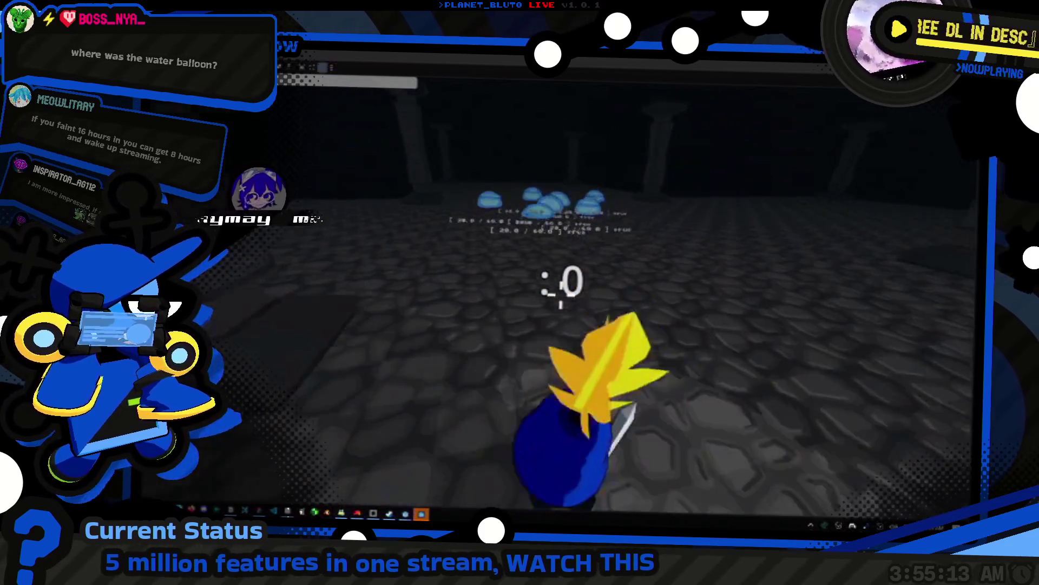
# - Return to the editor and open the monster script at its health label line
pyautogui.hotkey('alt', 'Tab')
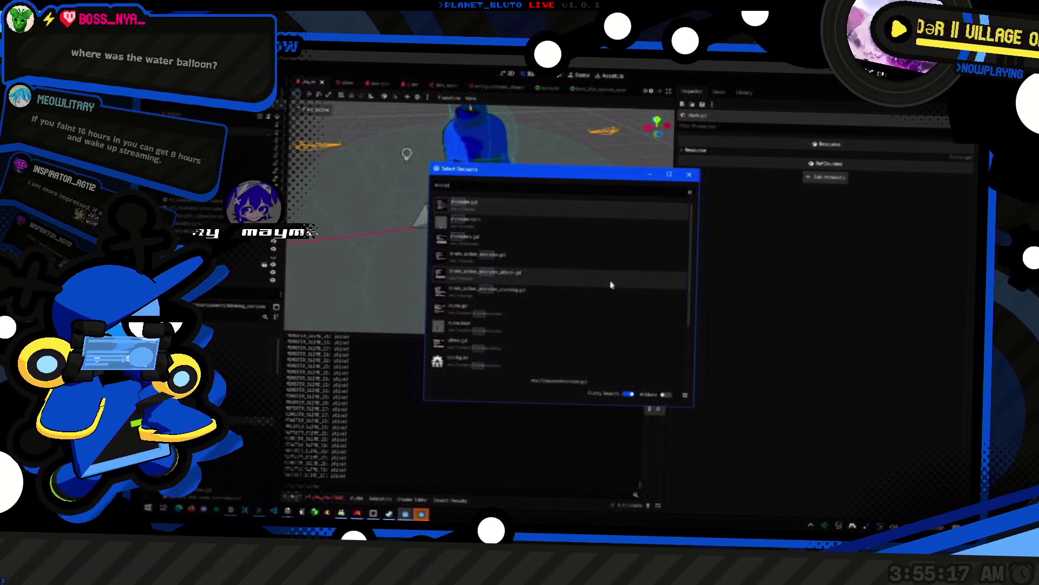
pyautogui.doubleClick(611, 284)
pyautogui.click(666, 382)
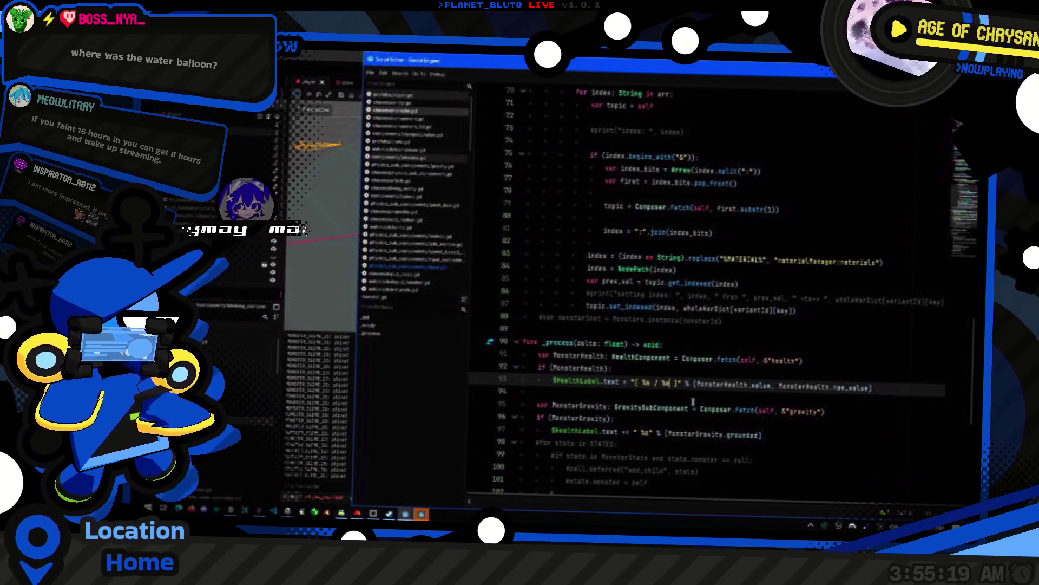
# - Comment out the MonsterGravity label lines 95–97 with Ctrl+K
pyautogui.press('Down')
pyautogui.press('Down')
pyautogui.hotkey('shift', 'Up')
pyautogui.hotkey('shift', 'Up')
pyautogui.hotkey('ctrl', 'k')
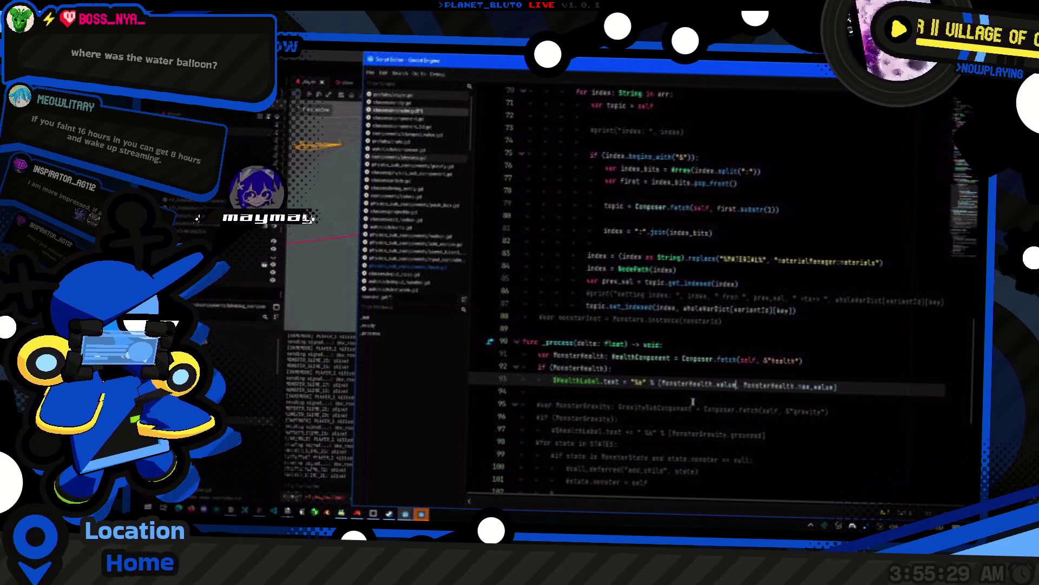
# - Change the health label to (MonsterHealth.value / MonsterHealth.max_value) * 1000.0
pyautogui.hotkey('ctrl', 'shift', 'Right')
pyautogui.hotkey('ctrl', 'shift', 'Right')
pyautogui.hotkey('ctrl', 'shift', 'Right')
pyautogui.press('Delete')
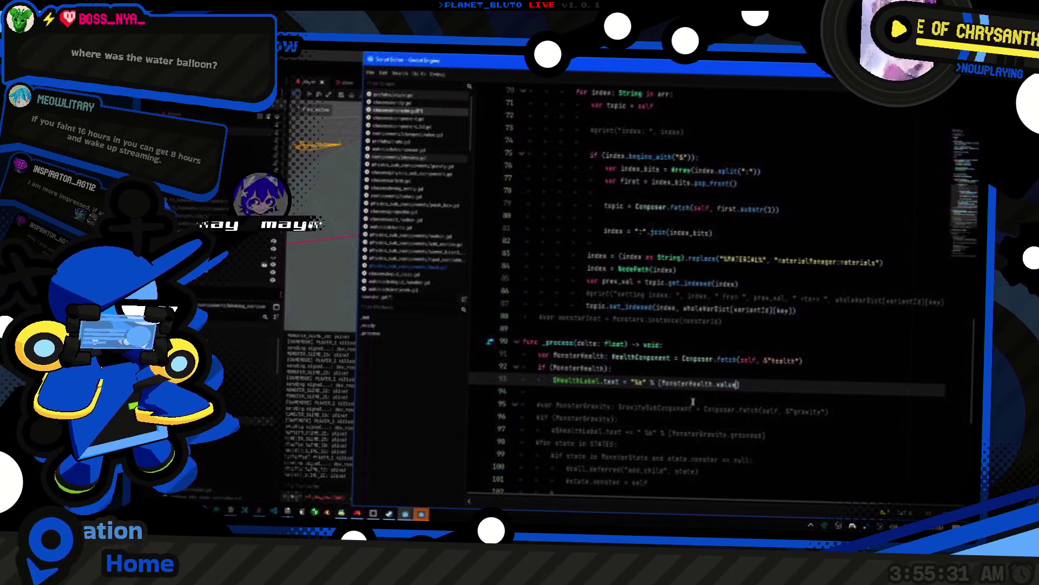
pyautogui.write('/ MonsterHealth.max_value')
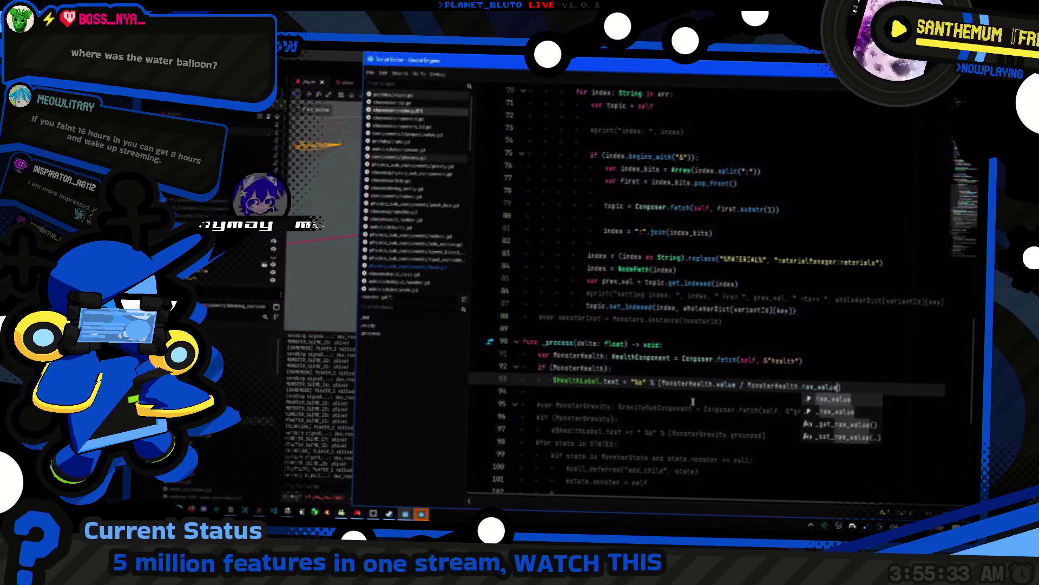
pyautogui.write('(')
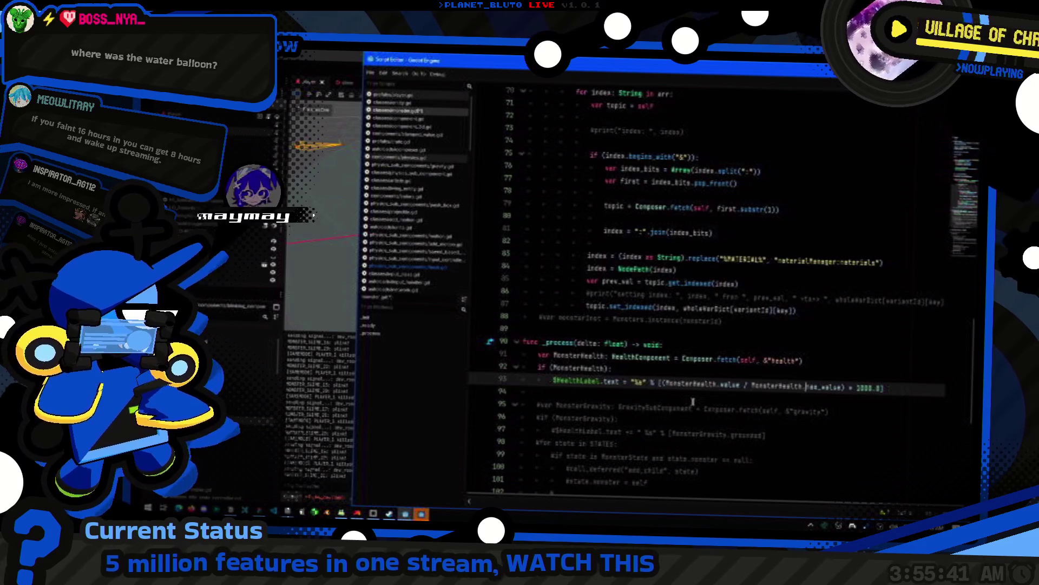
pyautogui.hotkey('shift', 'End')
pyautogui.write('(')
pyautogui.hotkey('ctrl', 'Left')
pyautogui.hotkey('ctrl', 'Left')
pyautogui.hotkey('ctrl', 'Left')
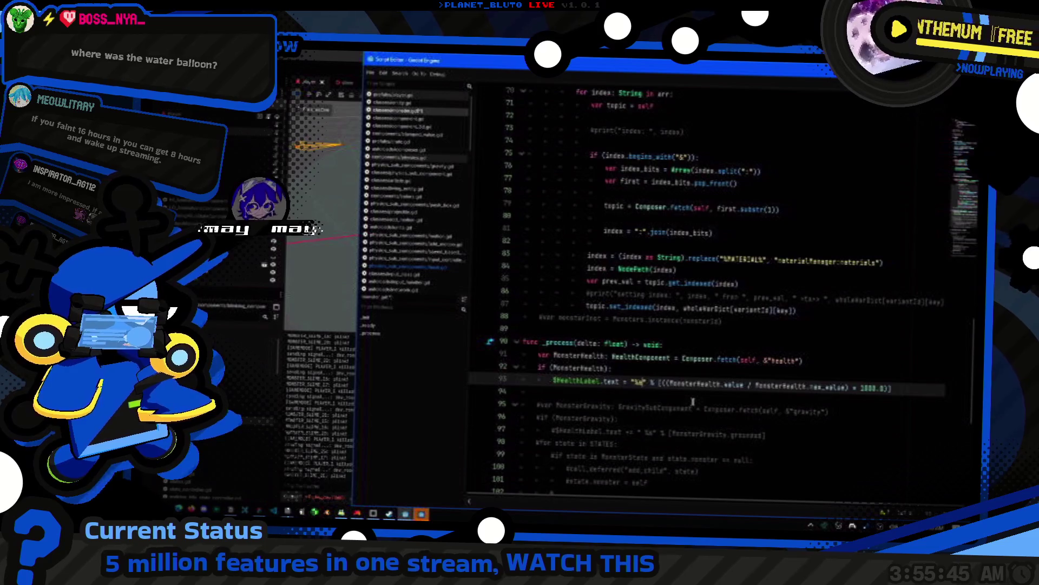
pyautogui.hotkey('alt', 'Tab')
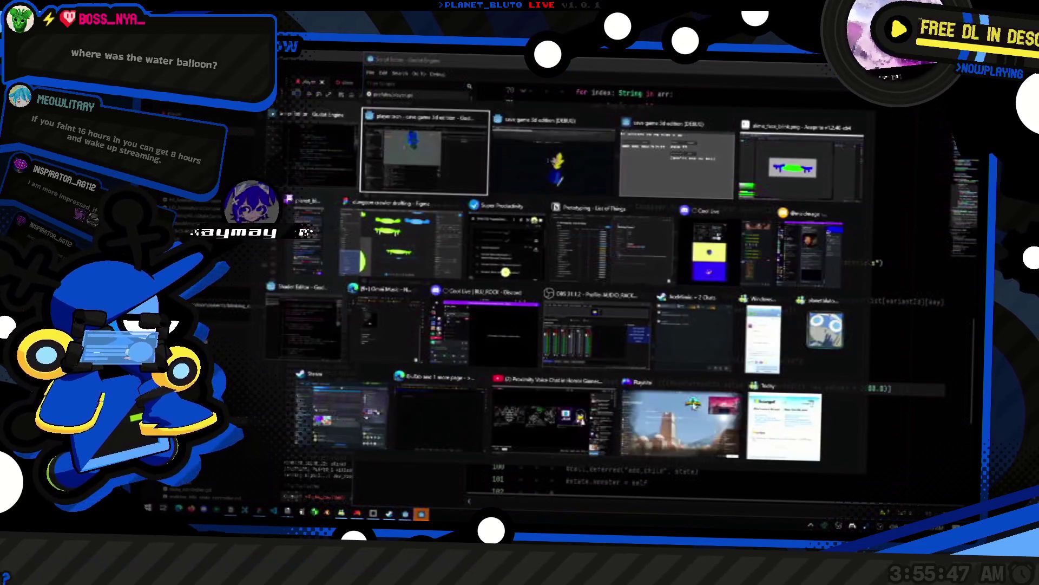
# - Wrap the health ratio in round(...) / 10.0 on line 93 and save, hitting a debugger break
pyautogui.hotkey('alt', 'Tab')
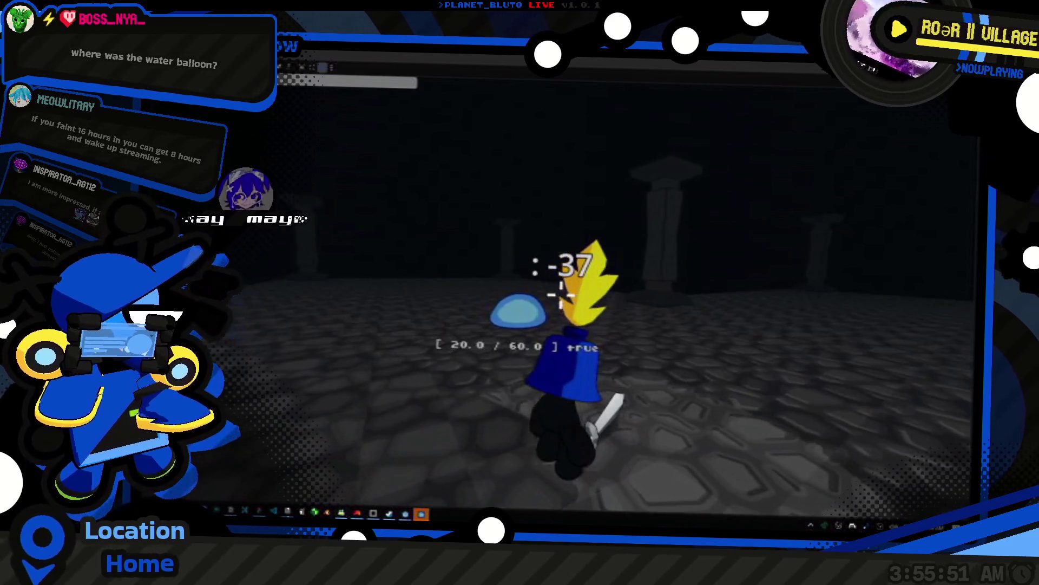
pyautogui.hotkey('alt', 'Tab')
pyautogui.click(662, 386)
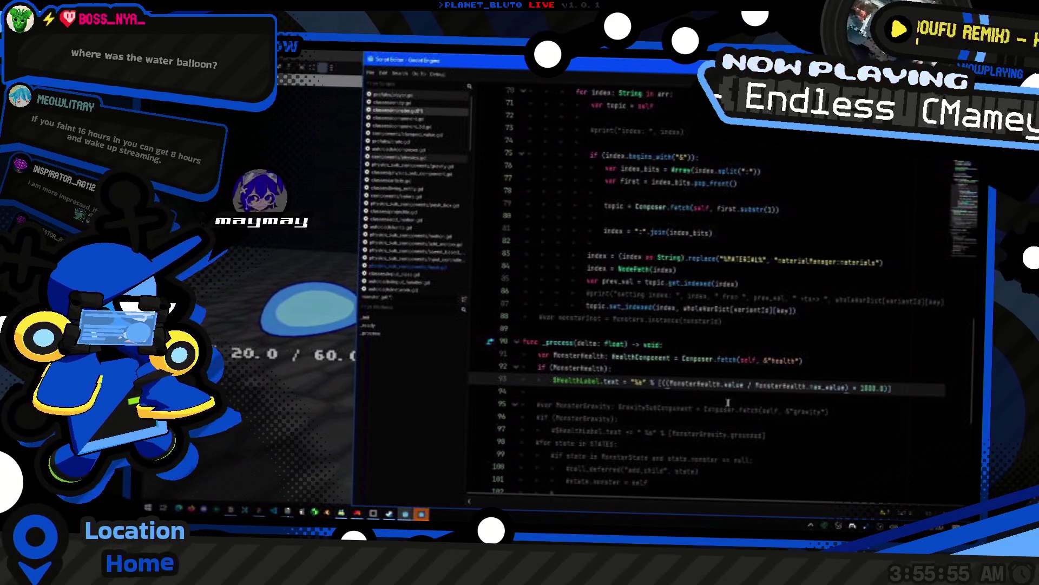
pyautogui.write('[round')
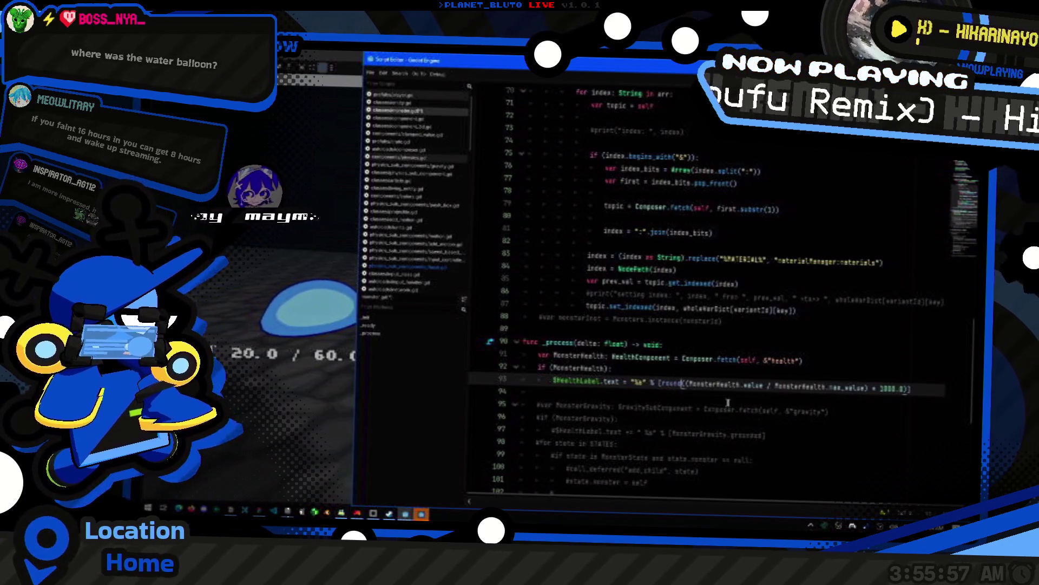
pyautogui.write(' / 10.0.0')
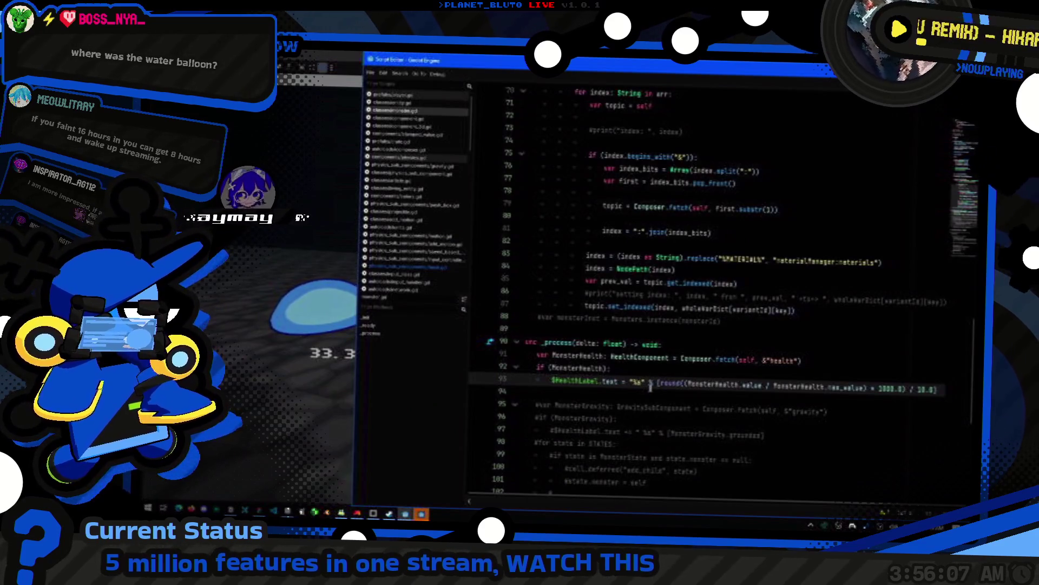
pyautogui.hotkey('ctrl', 's')
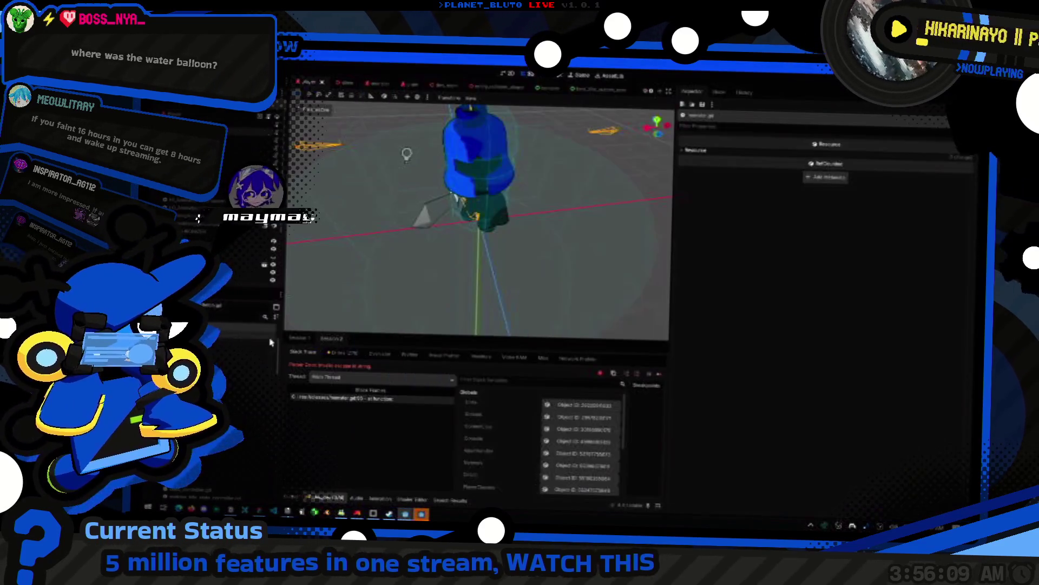
# - Add the missing closing parenthesis on line 93, save, and resume from the debugger
pyautogui.write(')')
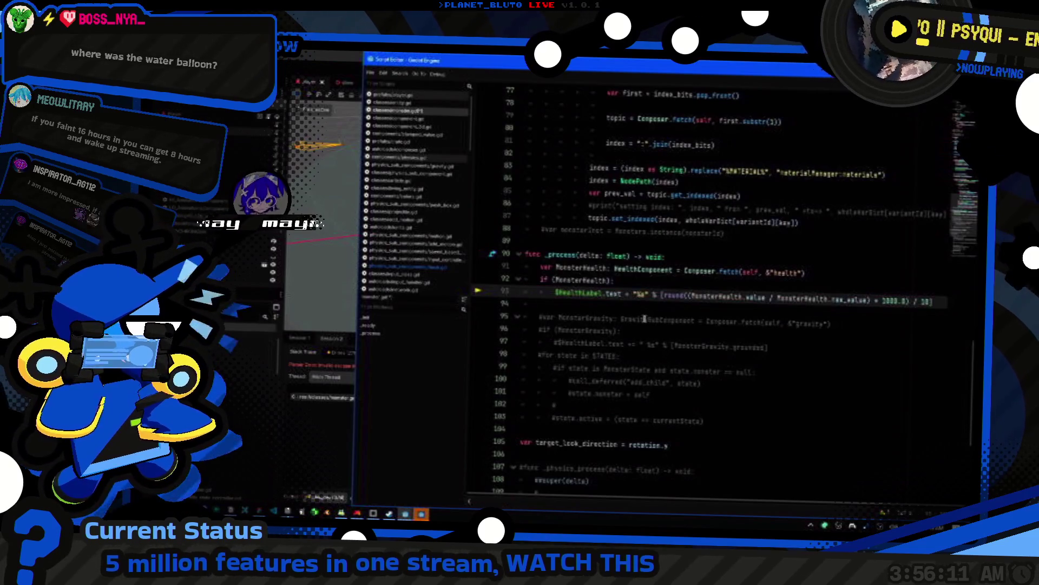
pyautogui.hotkey('ctrl', 's')
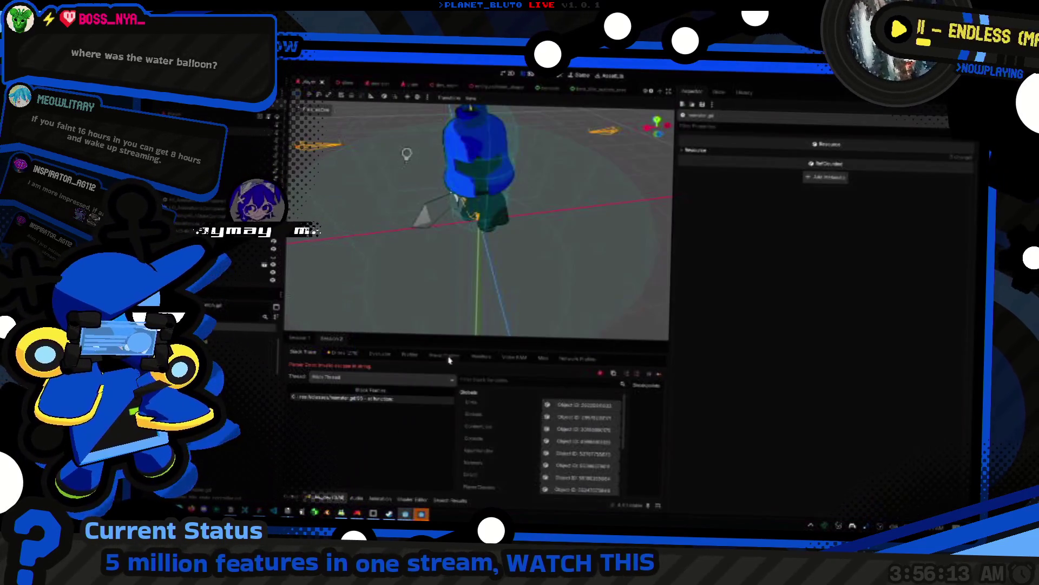
pyautogui.click(647, 375)
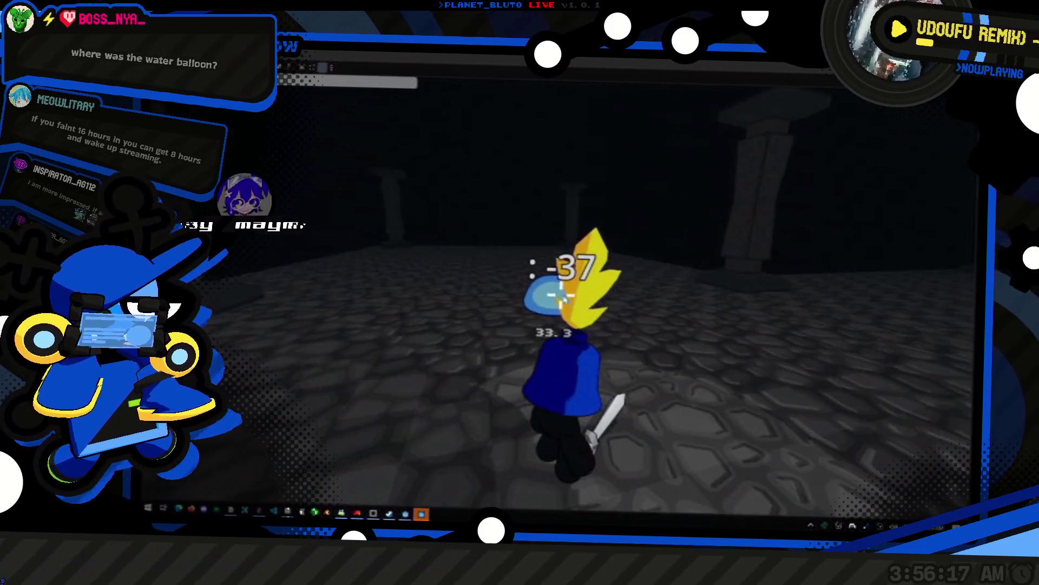
# - Walk up to a slime and slash it to check the 100.0 and 33.3 labels
pyautogui.hotkey('alt', 'Tab')
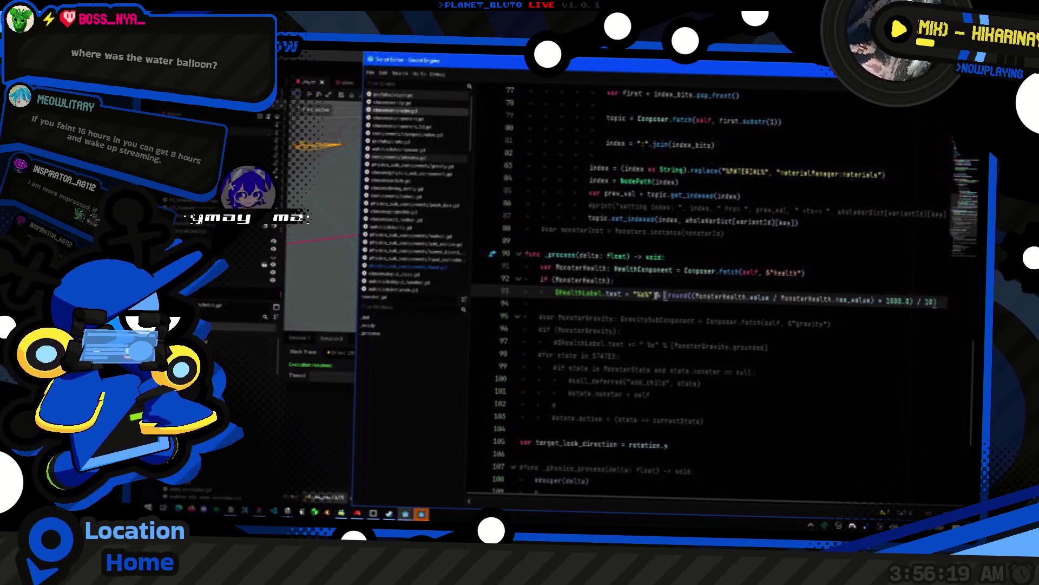
pyautogui.hotkey('alt', 'Tab')
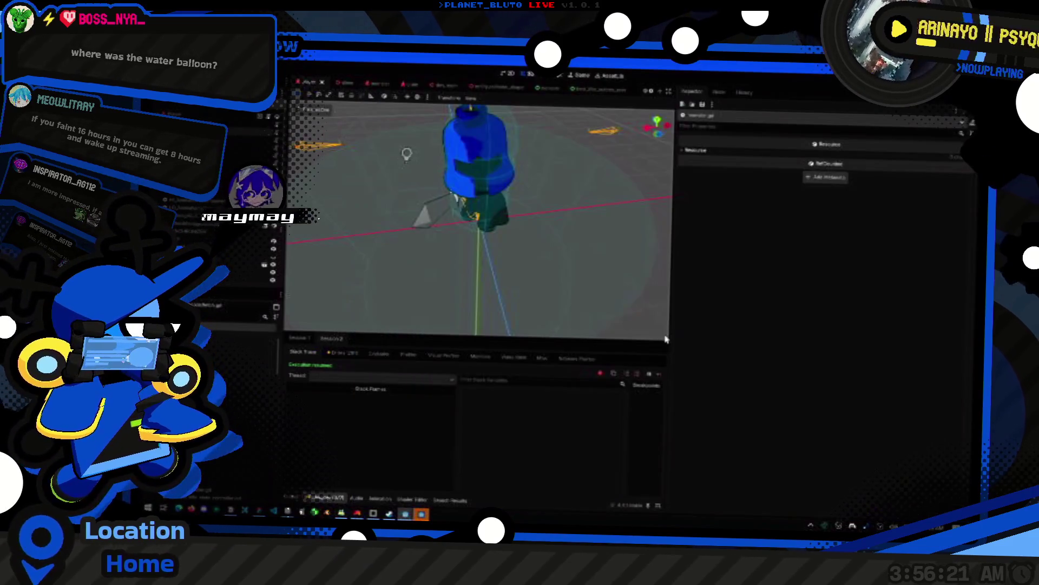
pyautogui.press('w')
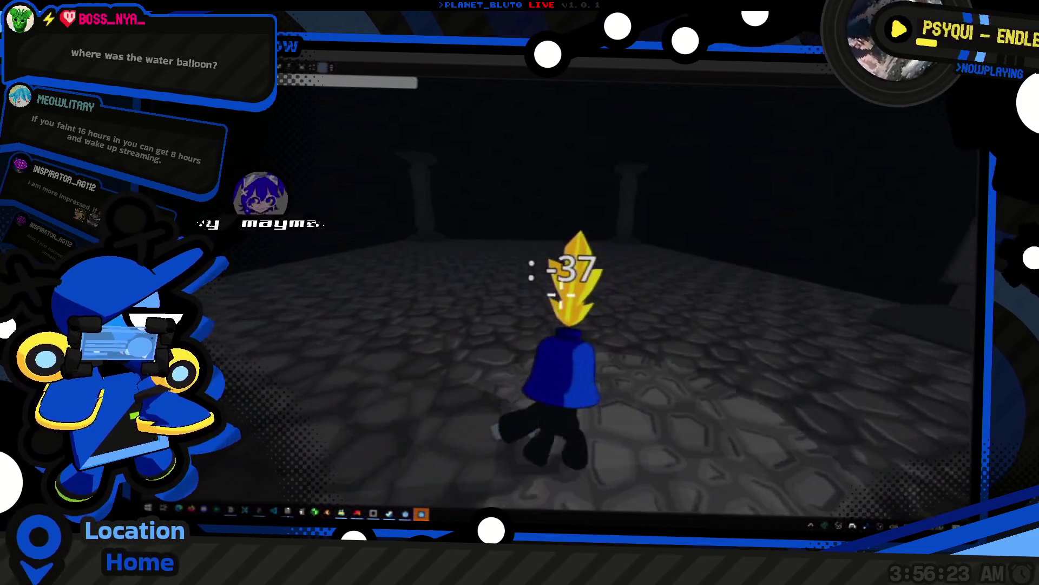
pyautogui.press('w')
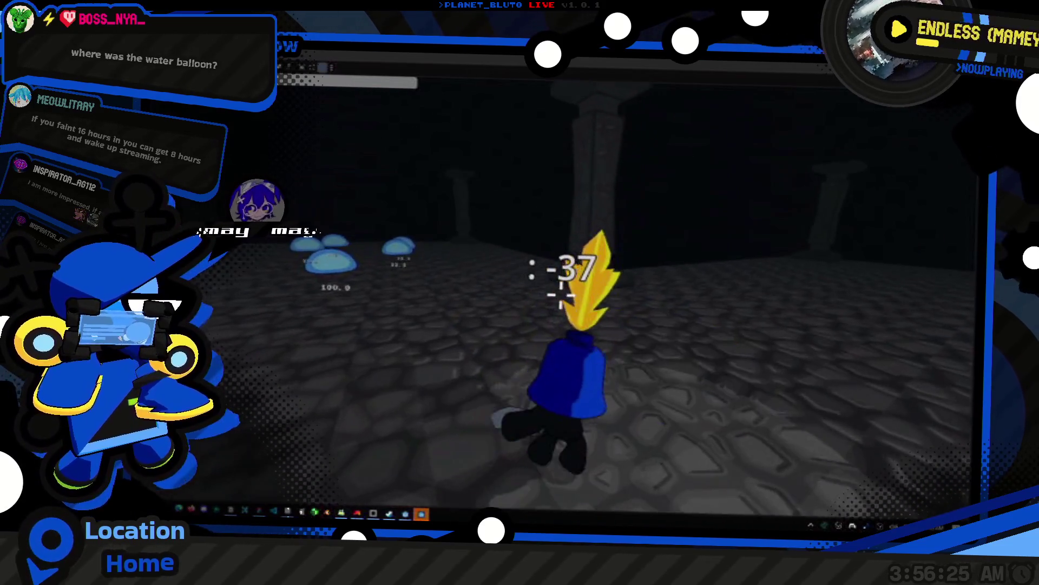
pyautogui.press('w')
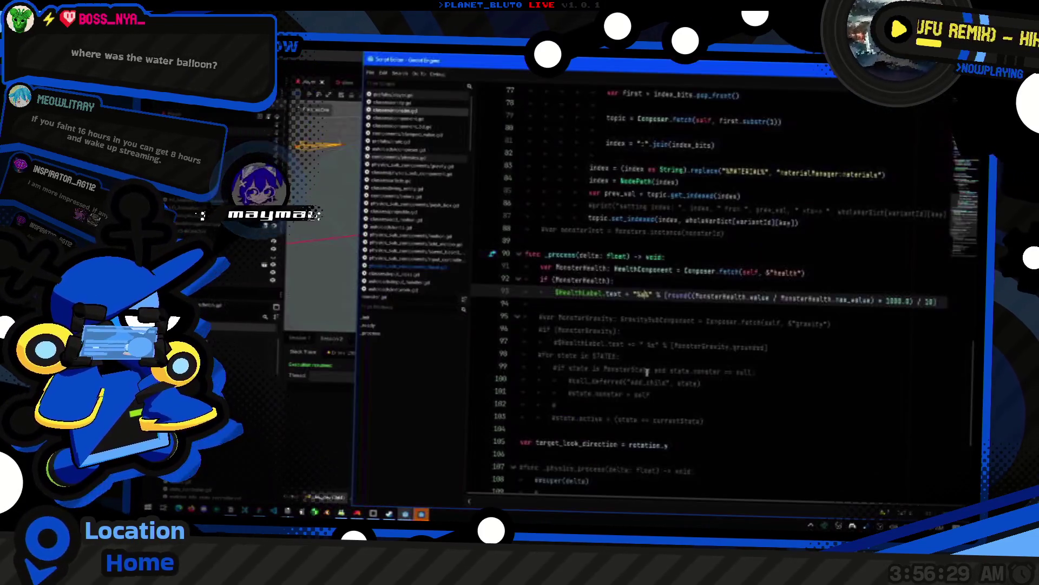
# - Walk toward the approaching slimes and slash the two showing 33.3%
pyautogui.hotkey('alt', 'Tab')
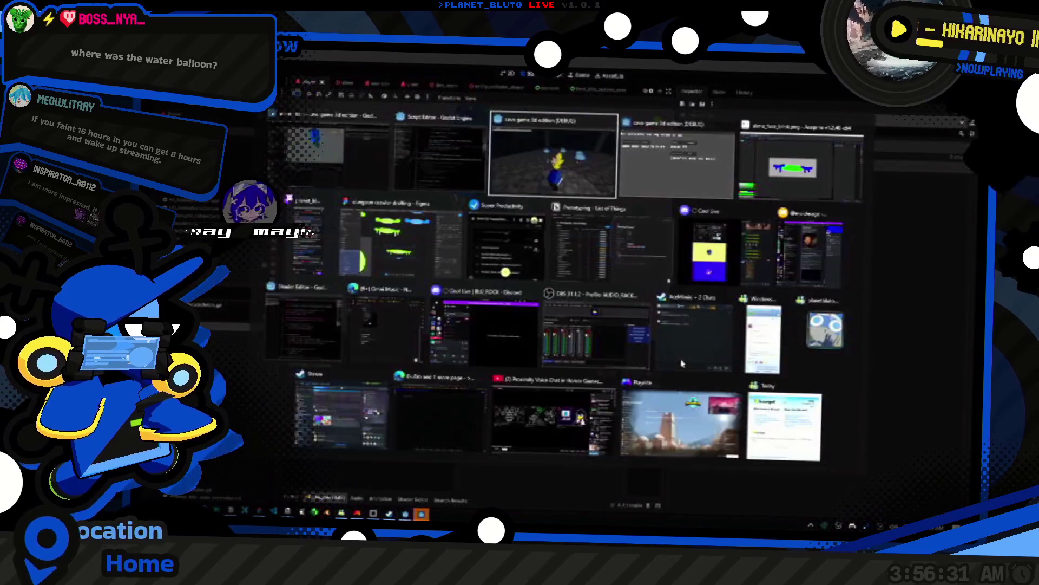
pyautogui.hotkey('alt', 'Tab')
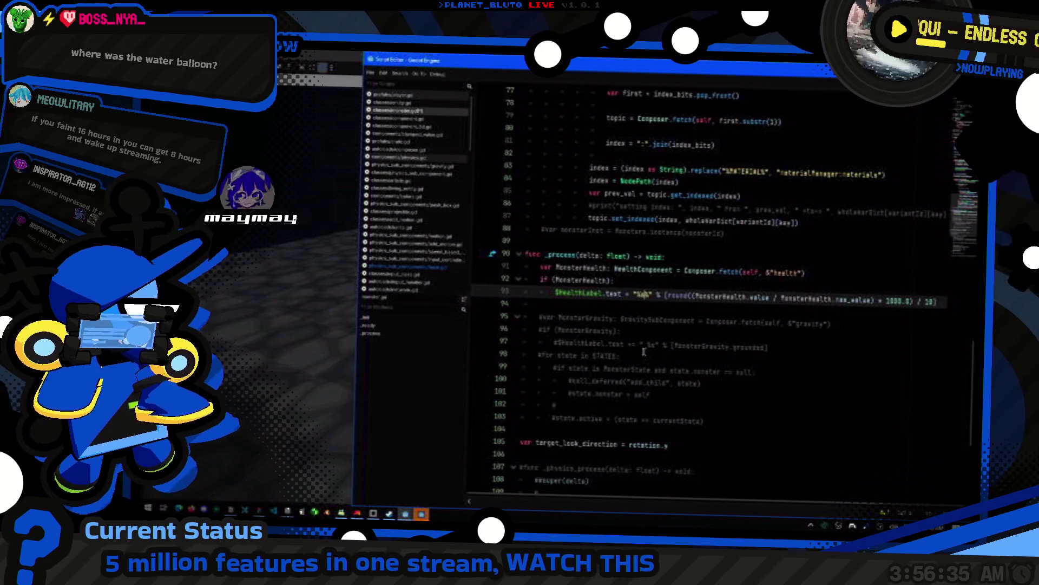
pyautogui.hotkey('alt', 'Tab')
pyautogui.hotkey('alt', 'Tab')
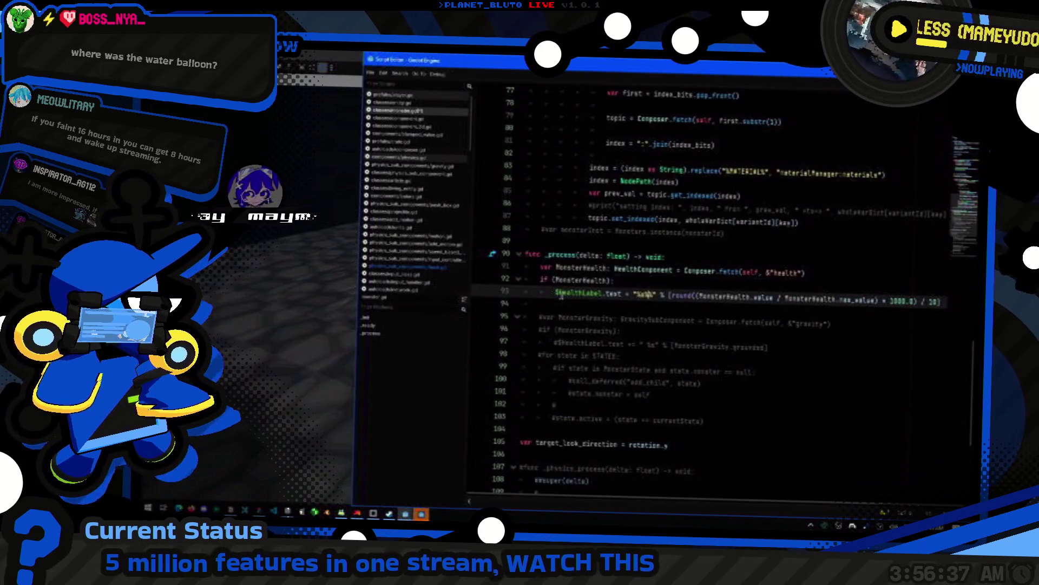
pyautogui.hotkey('alt', 'Tab')
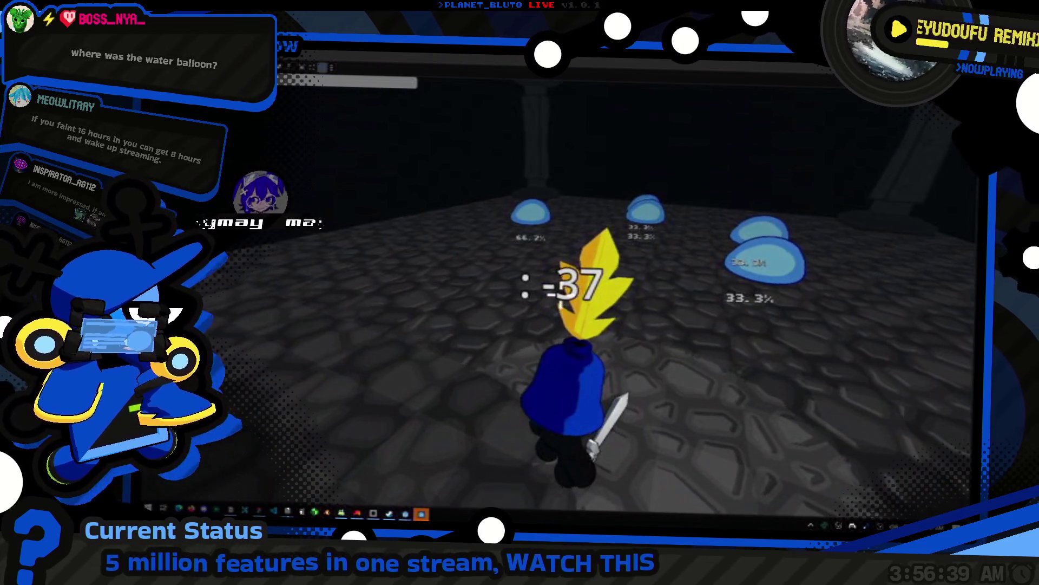
pyautogui.press('w')
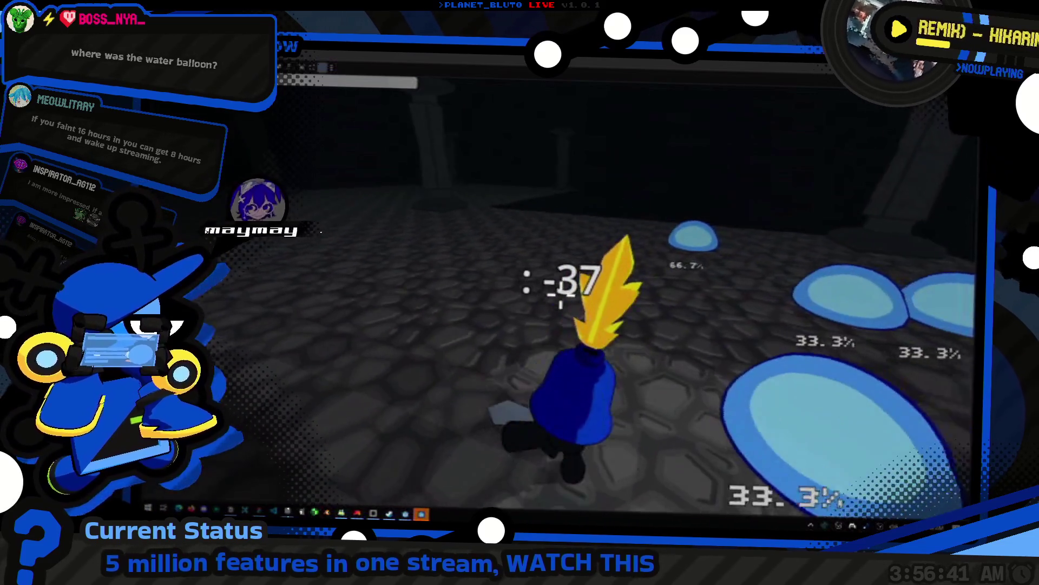
pyautogui.press('w')
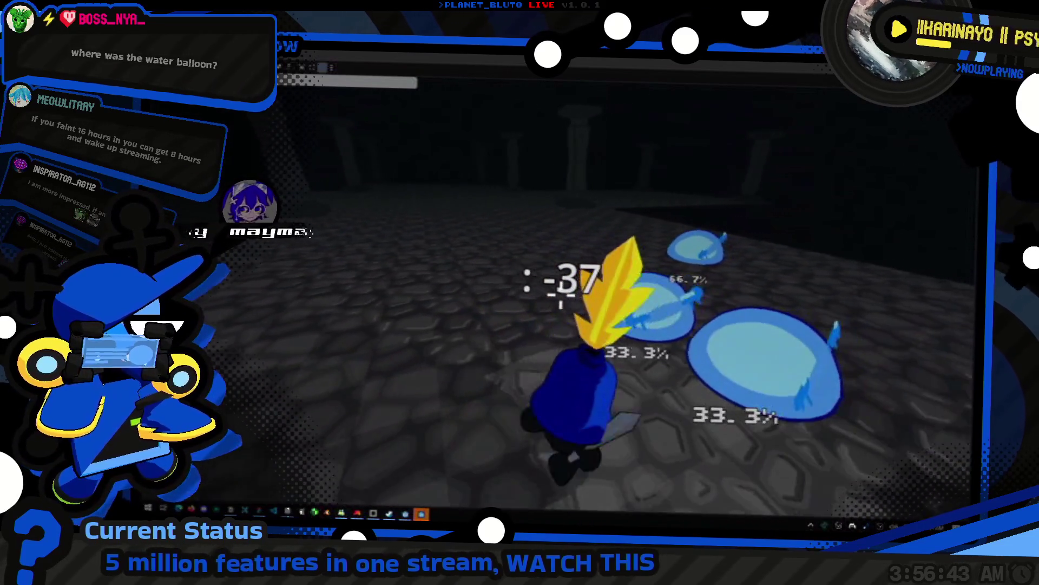
pyautogui.press('w')
pyautogui.press('w')
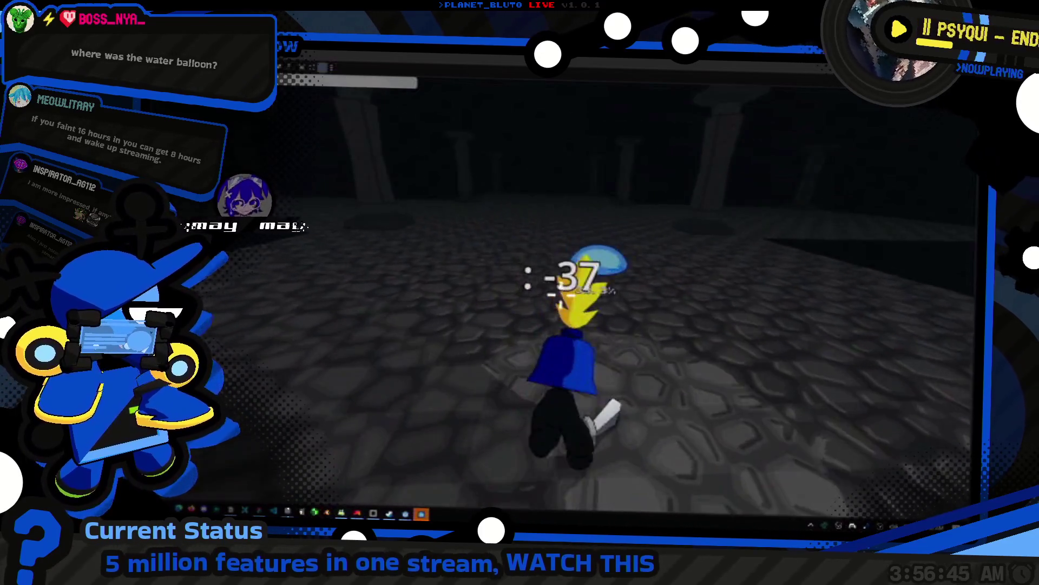
# - Return to the game window and open the in-game dungeon console
pyautogui.hotkey('alt', 'Tab')
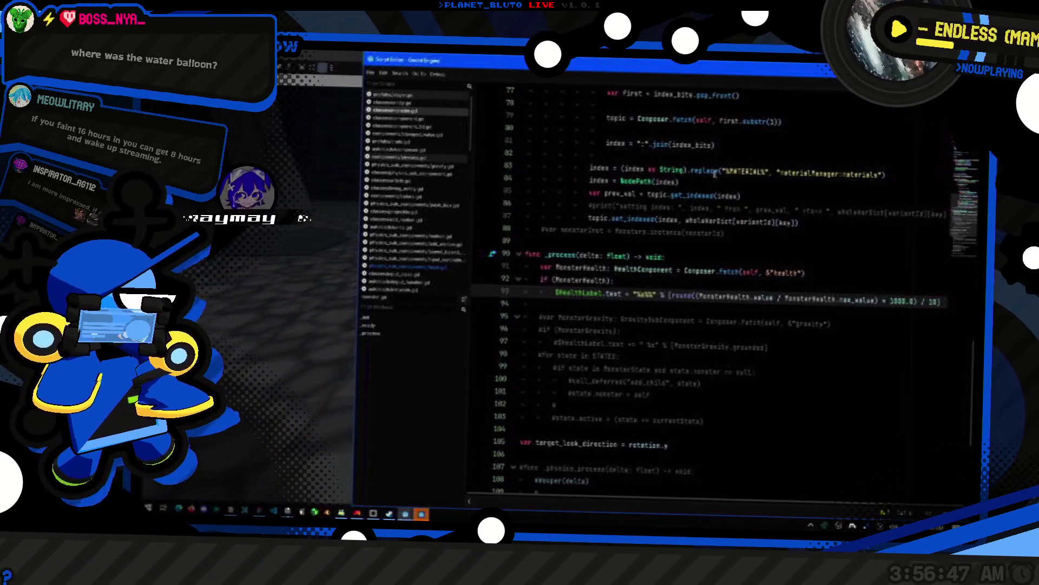
pyautogui.hotkey('alt', 'Tab')
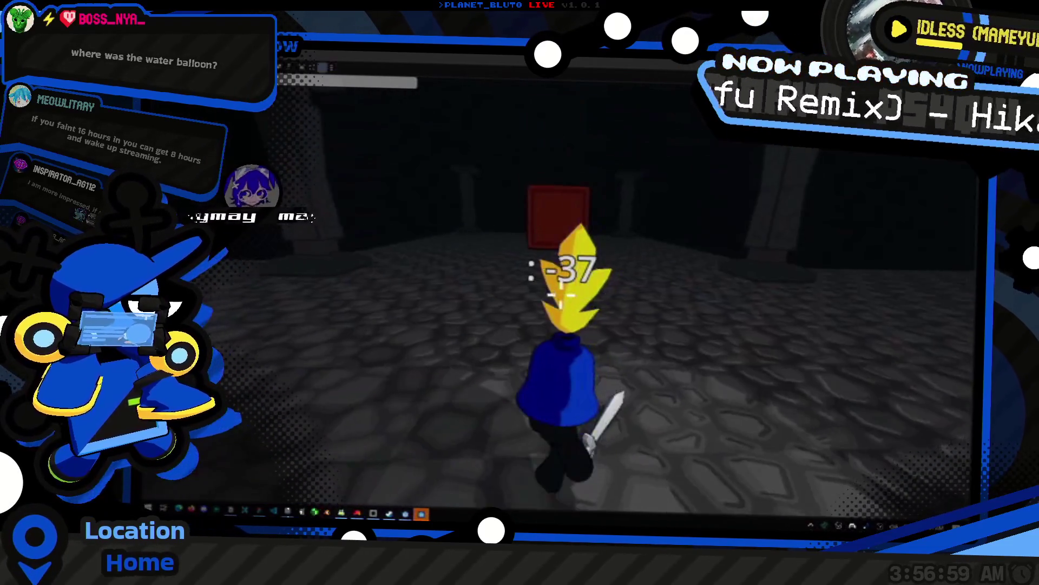
pyautogui.press('`')
pyautogui.press('`')
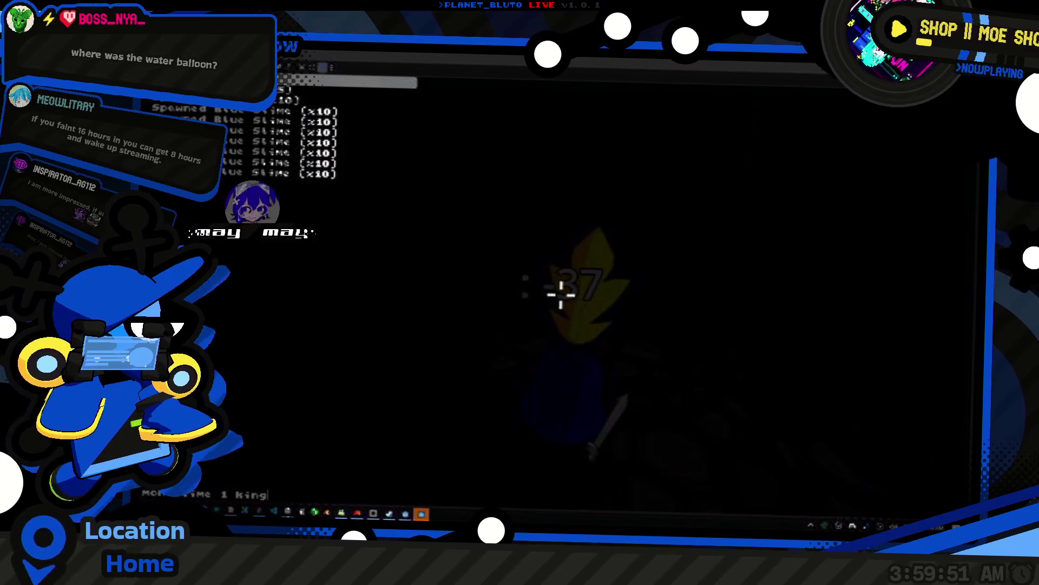
# - Set line 93 to $HealthLabel.text = "%shp" % [MonsterHealth.value] and rerun with F5
pyautogui.hotkey('alt', 'Tab')
pyautogui.hotkey('alt', 'shift', 'Tab')
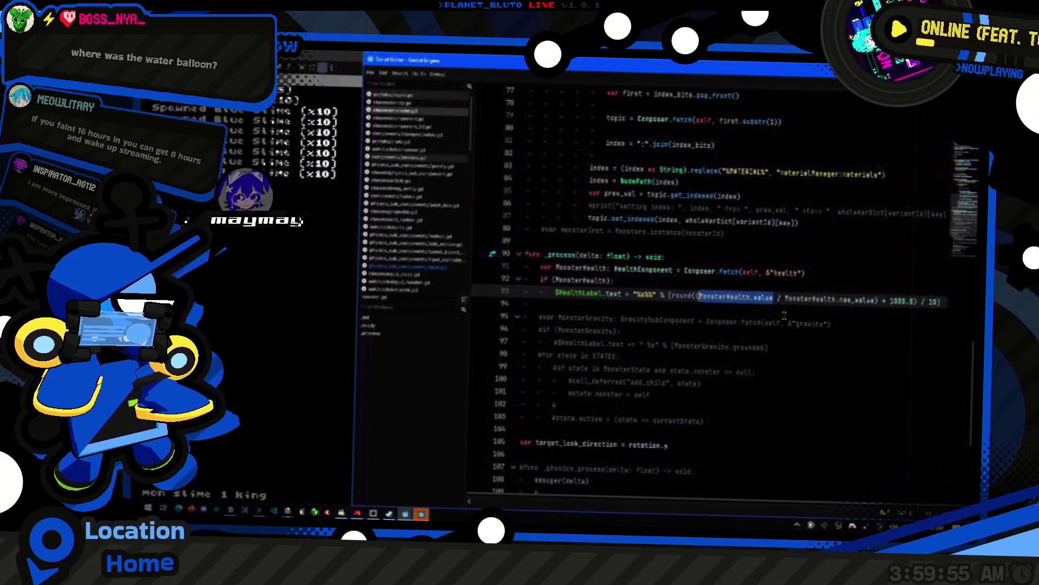
pyautogui.hotkey('shift', 'Right')
pyautogui.hotkey('shift', 'Right')
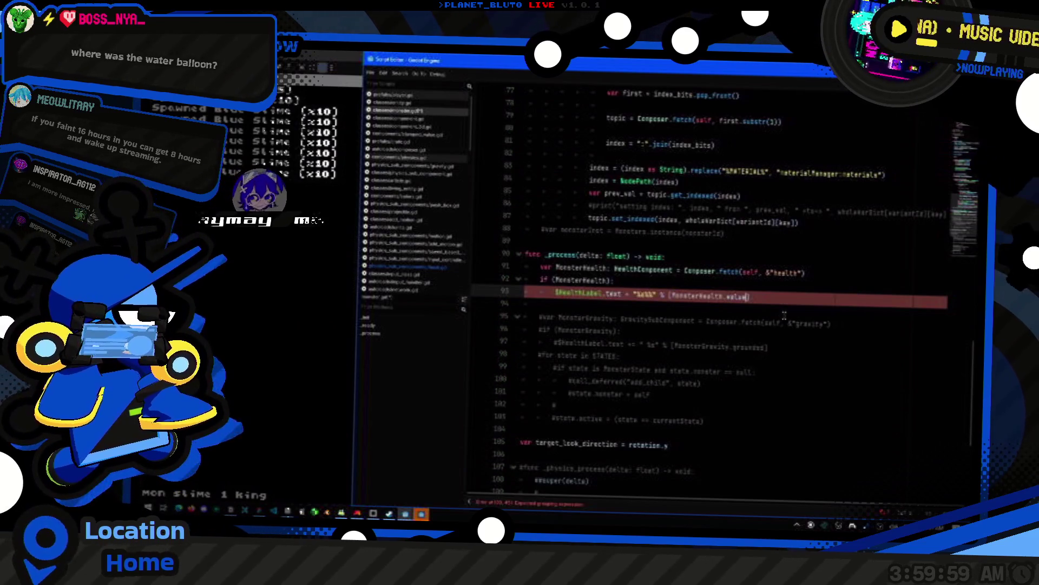
pyautogui.write(')')
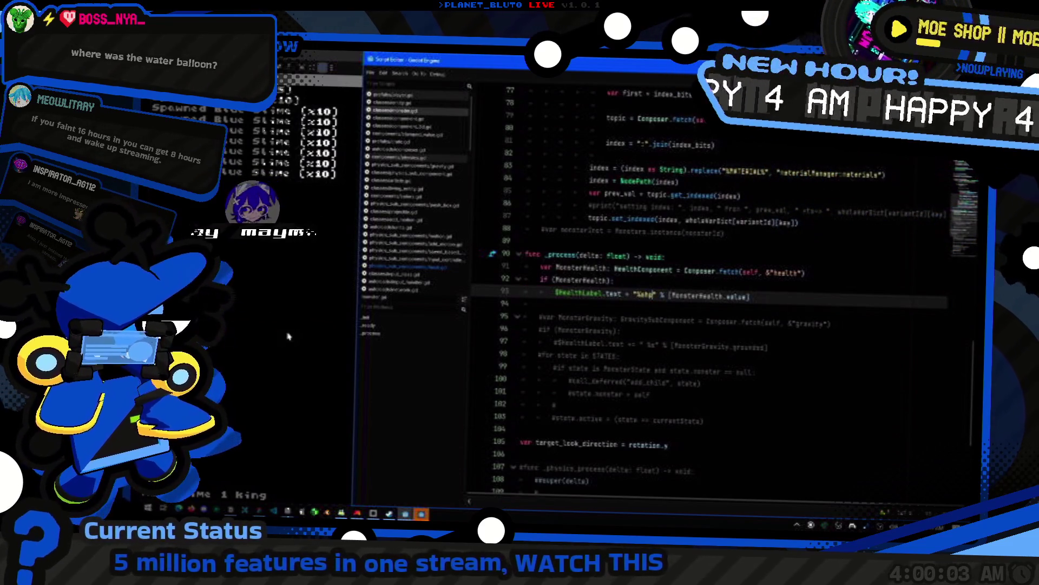
pyautogui.press('F5')
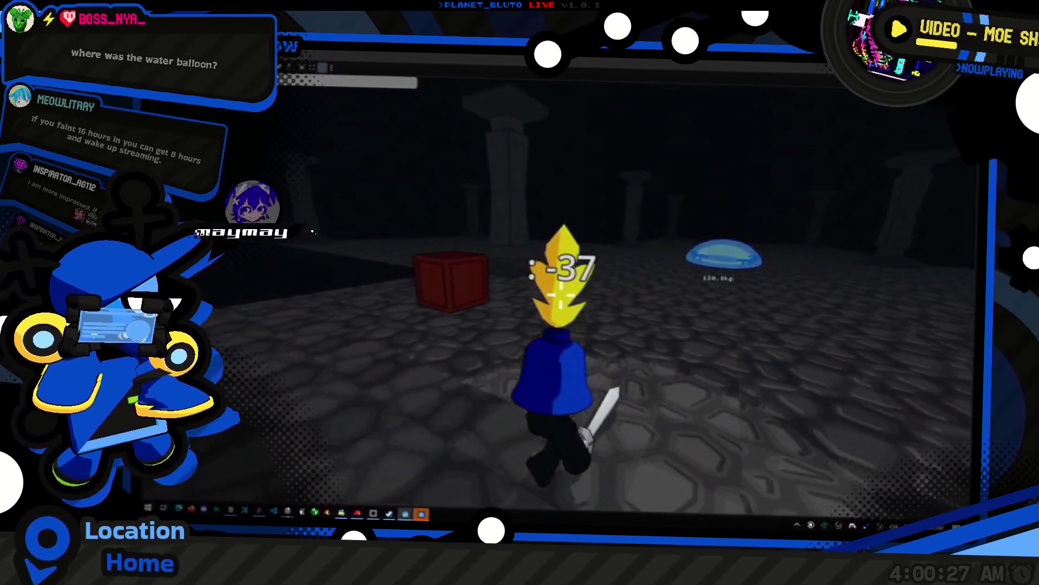
# - Walk up to the blue slime and slash it once with the sword
pyautogui.press('w')
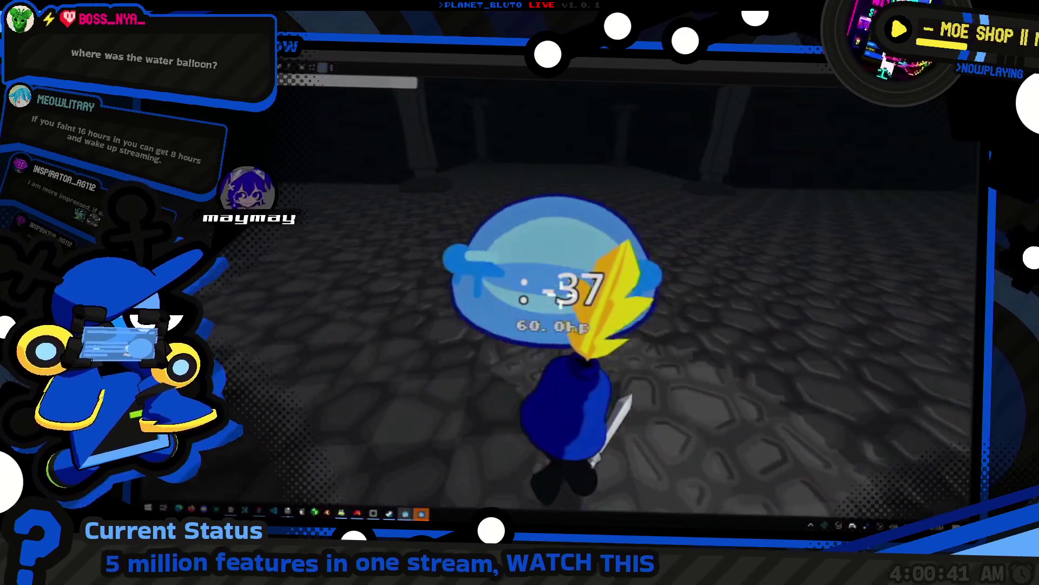
pyautogui.press('w')
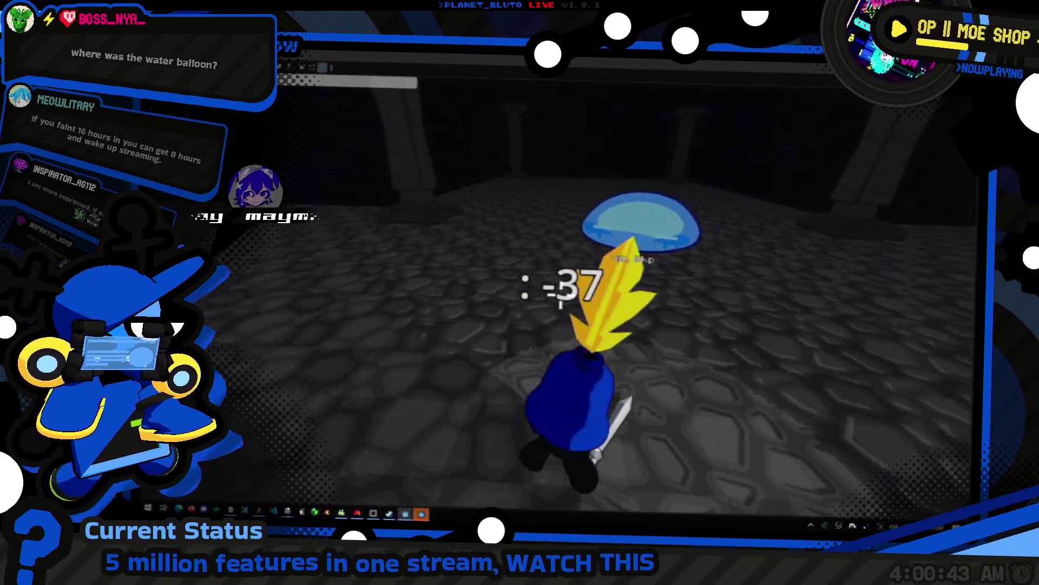
pyautogui.press('w')
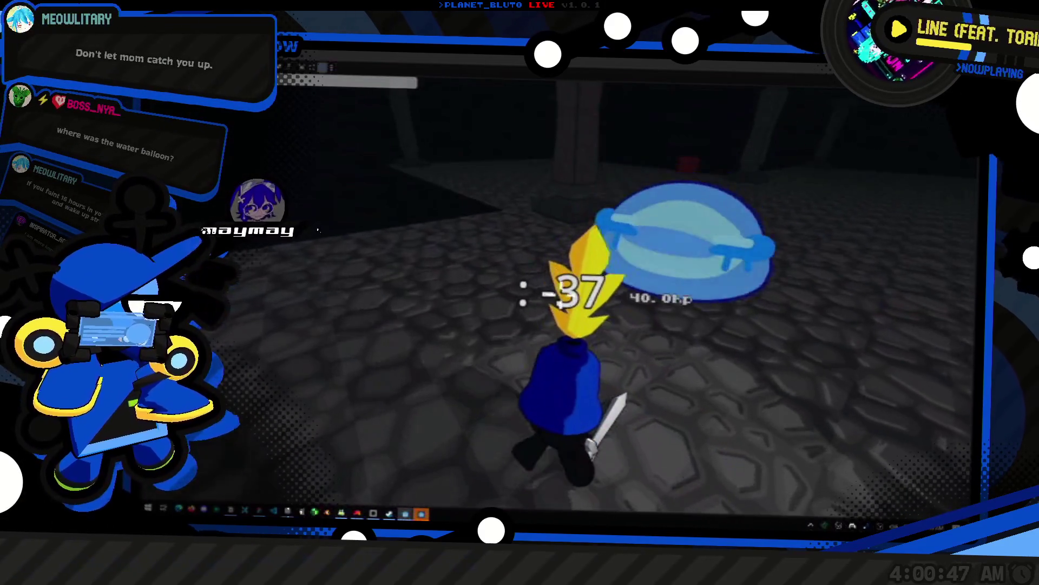
pyautogui.click(560, 295)
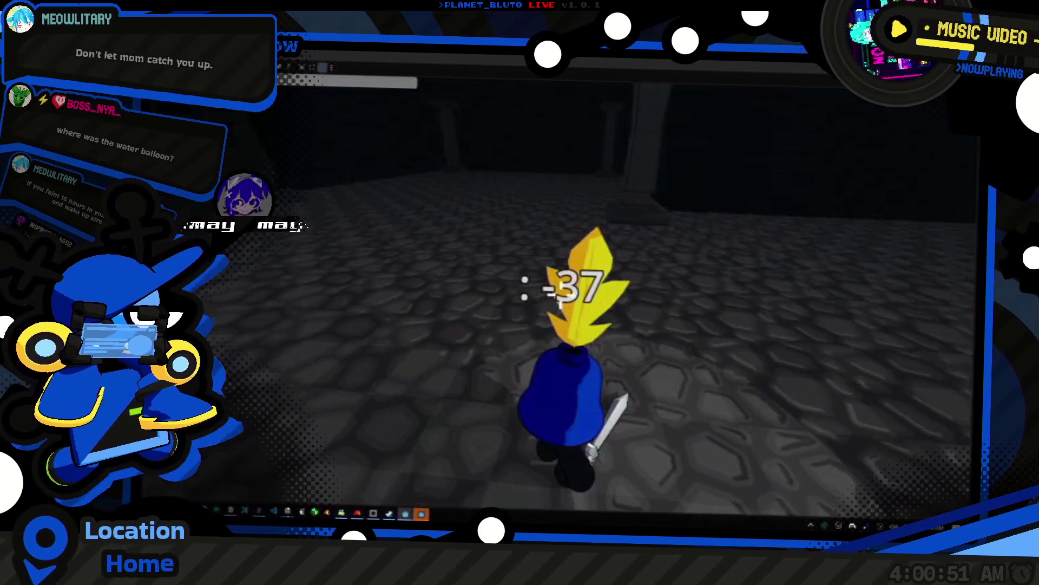
# - Circle back, strike the slime again, then stop the game with F8
pyautogui.press('w')
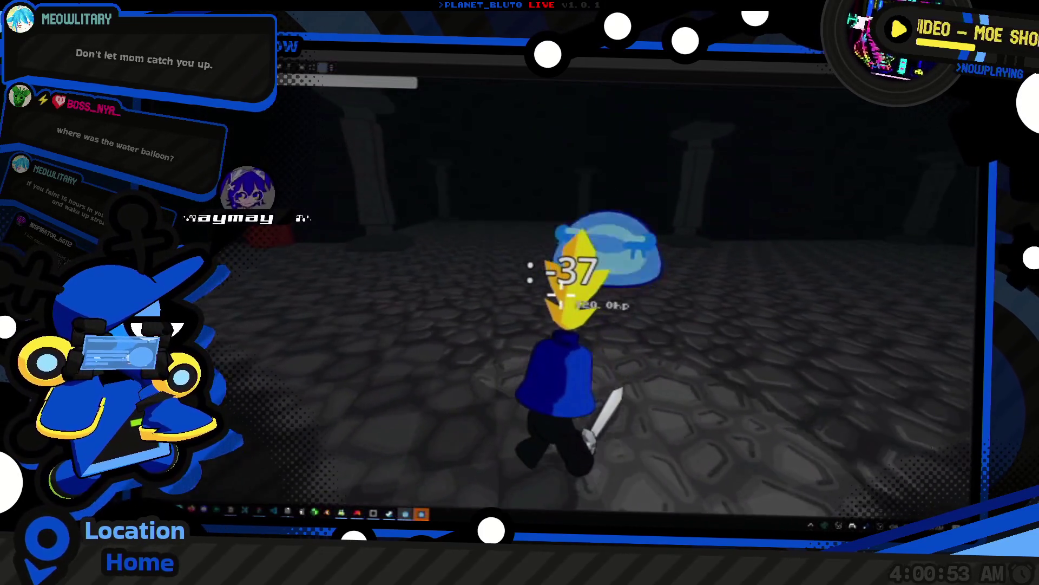
pyautogui.press('w')
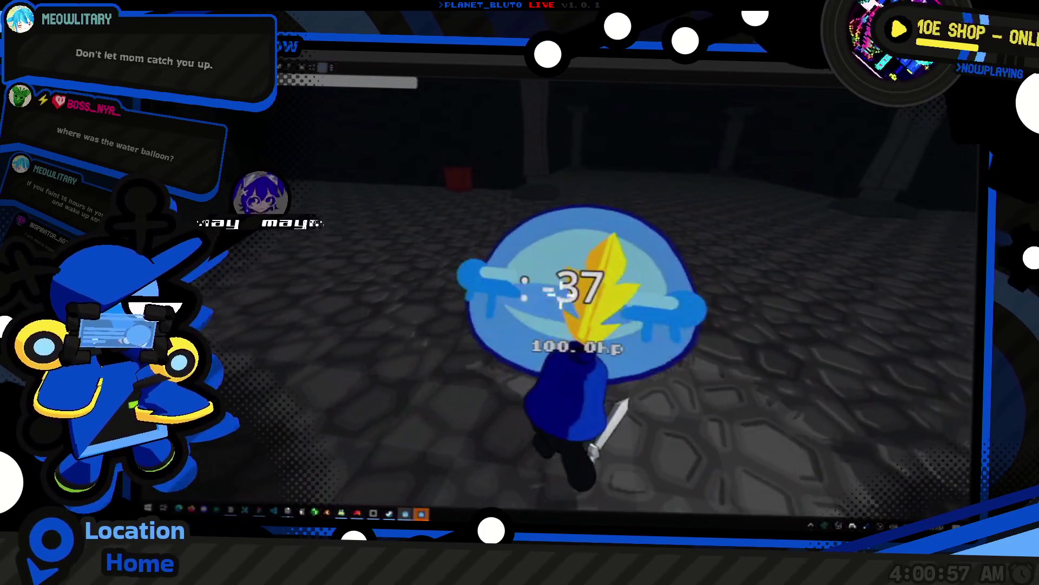
pyautogui.press('d')
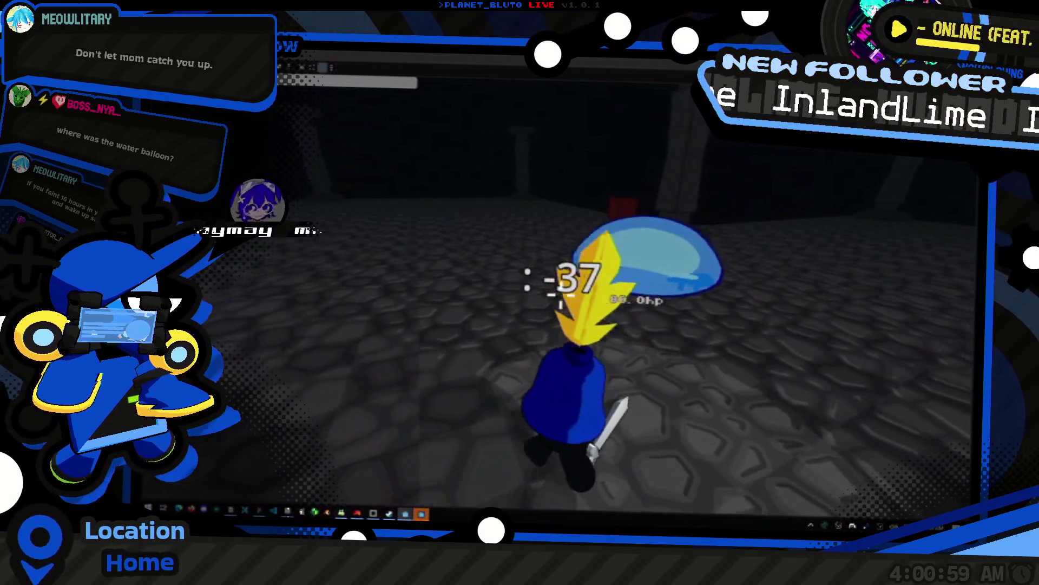
pyautogui.click(560, 295)
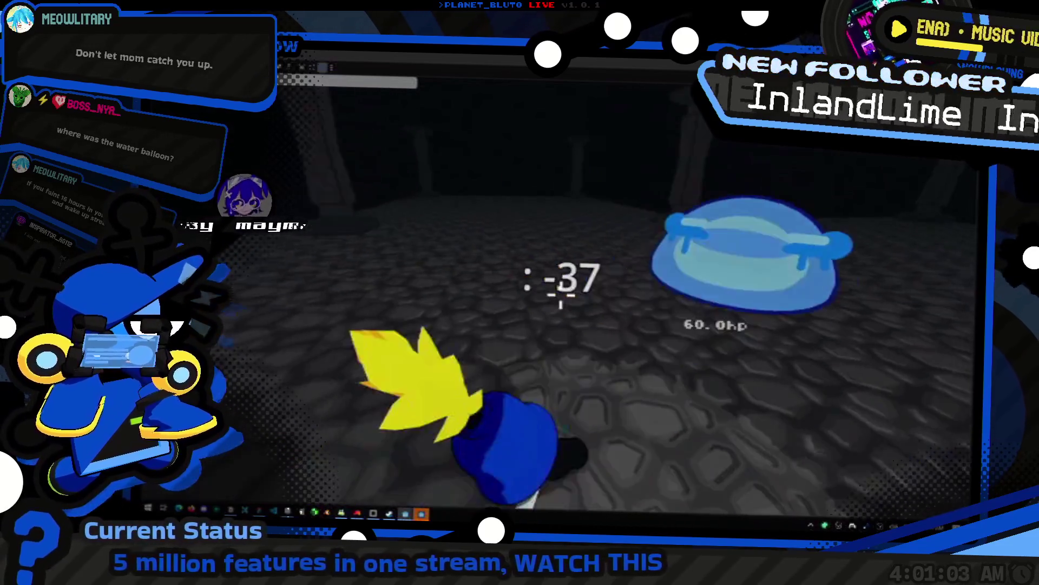
pyautogui.press('a')
pyautogui.press('d')
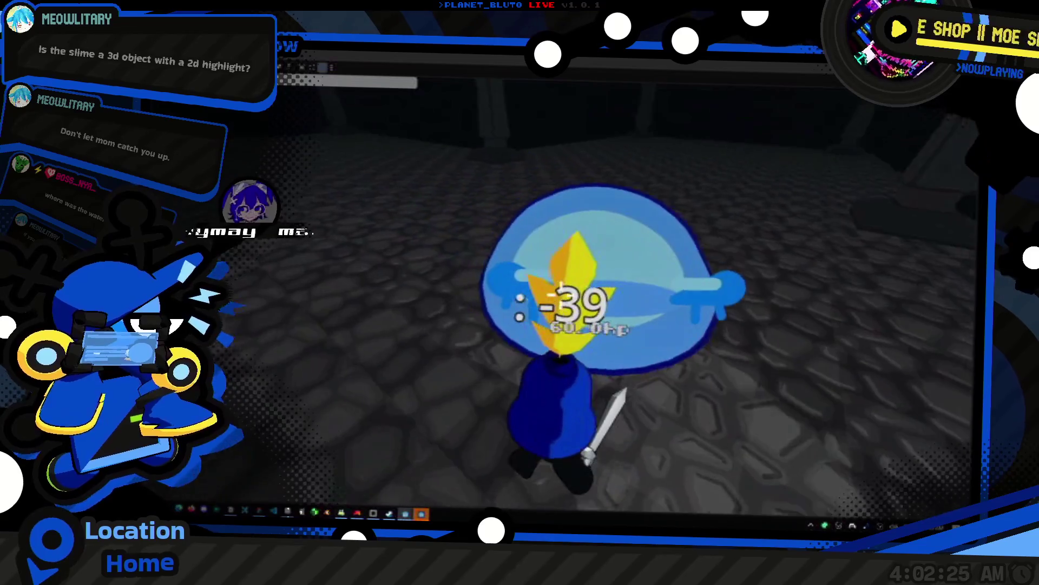
pyautogui.press('F8')
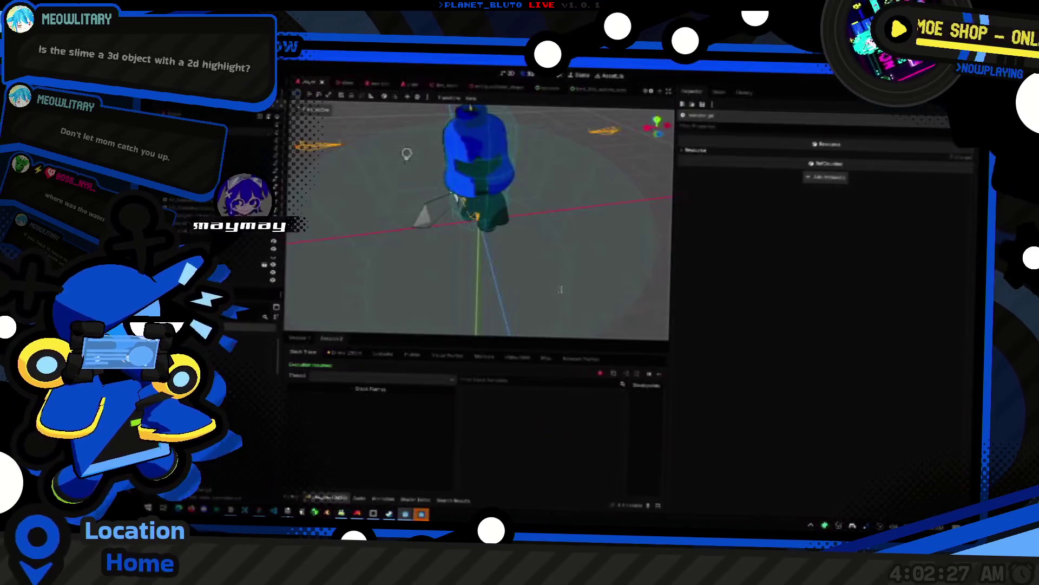
# - Compare line 24 of the knight slash script with the debugger stack trace, then rerun with F5
pyautogui.click(585, 375)
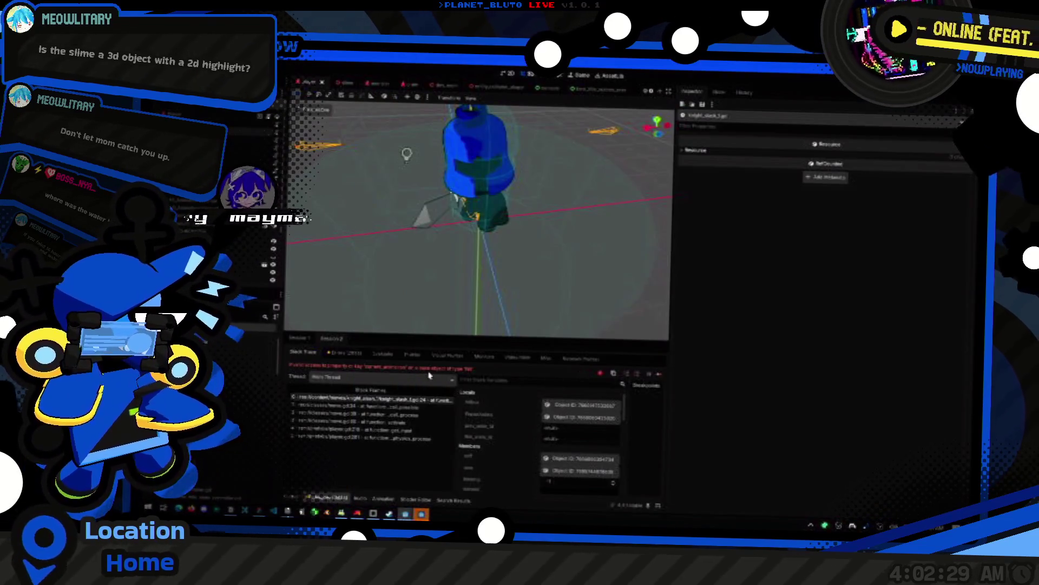
pyautogui.click(397, 370)
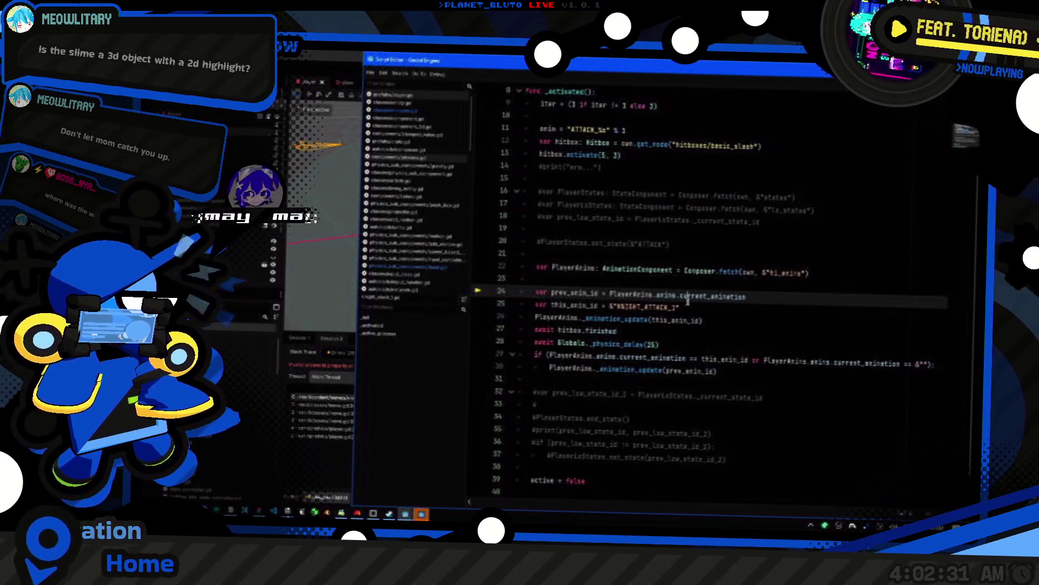
pyautogui.click(708, 319)
pyautogui.click(431, 377)
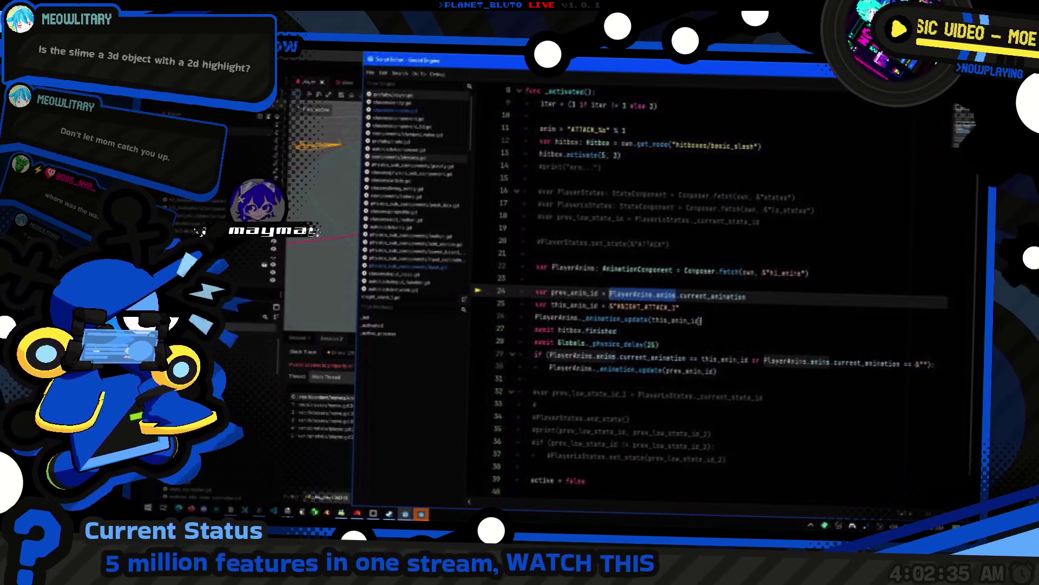
pyautogui.press('Left')
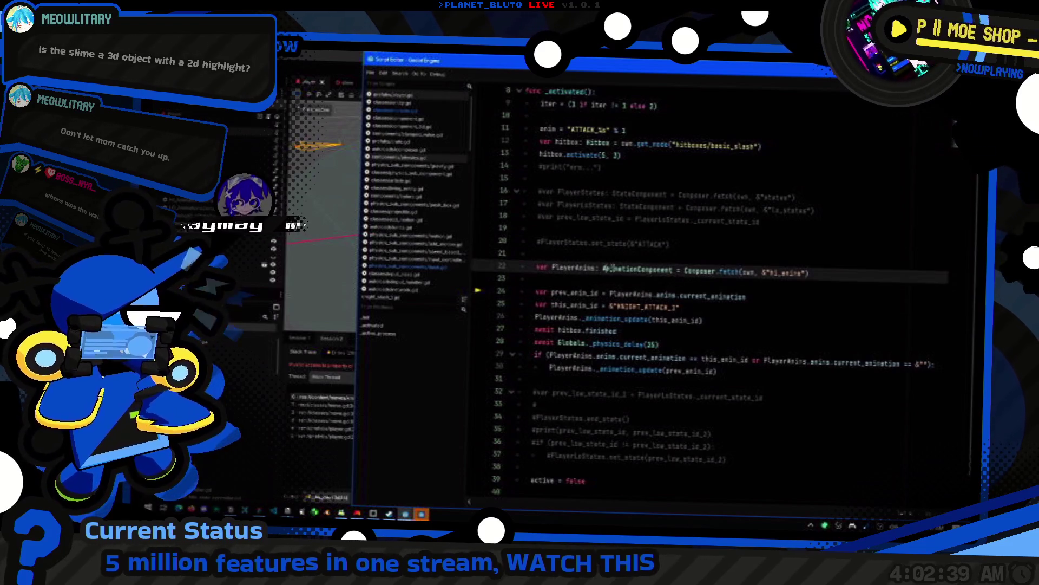
pyautogui.click(604, 260)
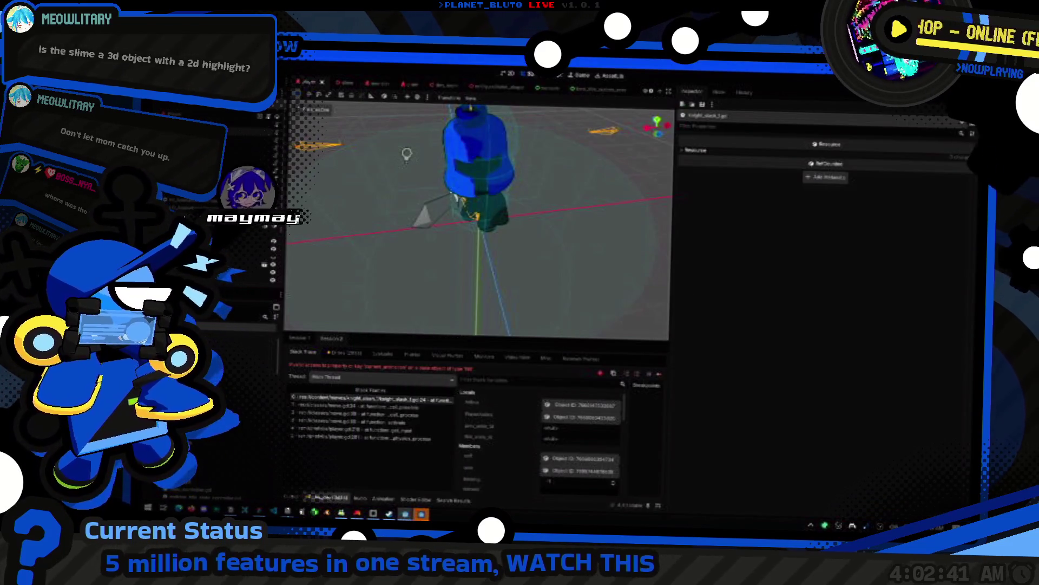
pyautogui.press('F5')
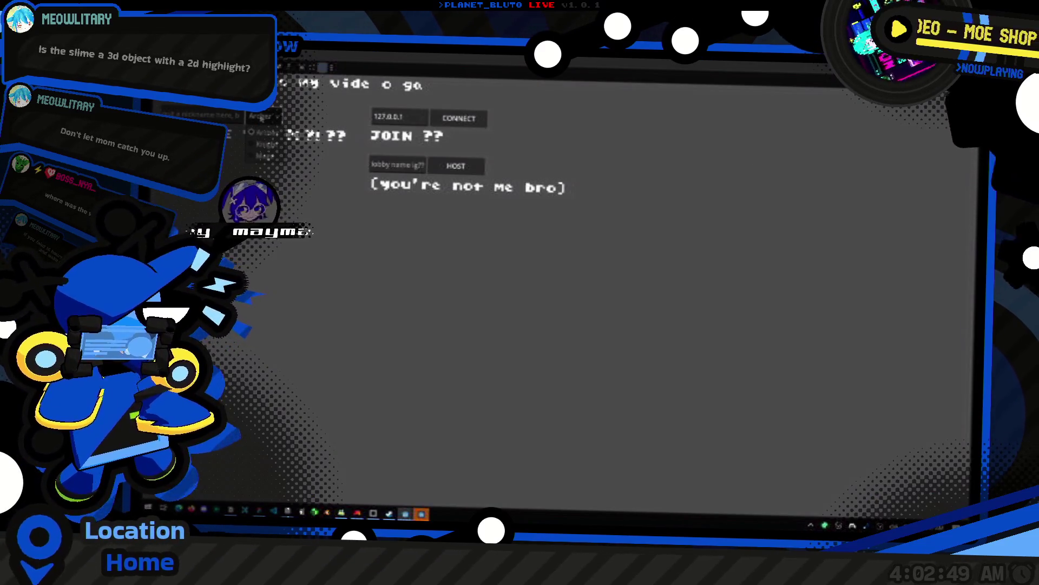
# - Host a new session from the lobby and toggle the dungeon console open and closed
pyautogui.click(474, 173)
pyautogui.press('`')
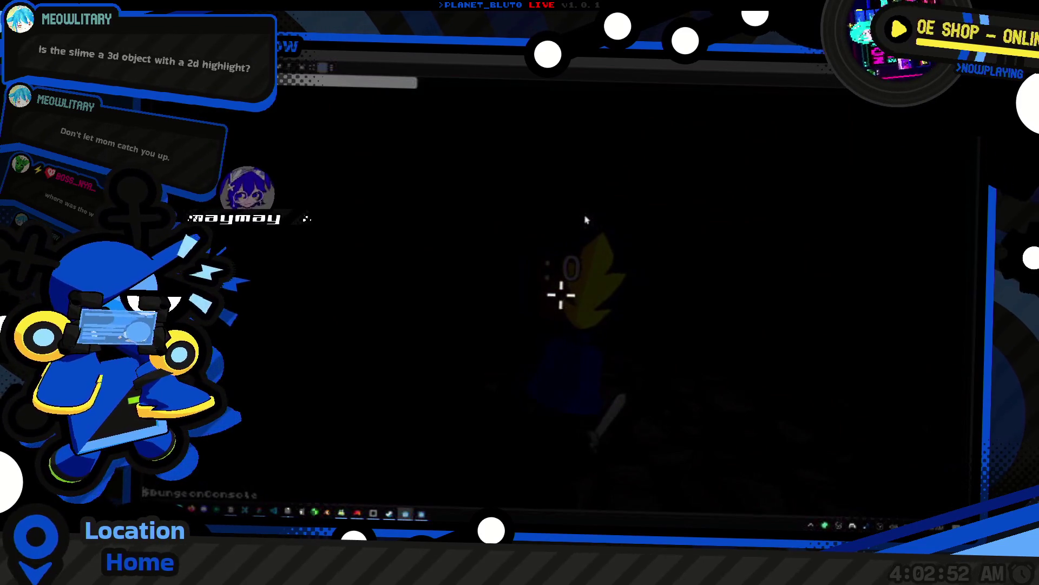
pyautogui.press('`')
pyautogui.press('w')
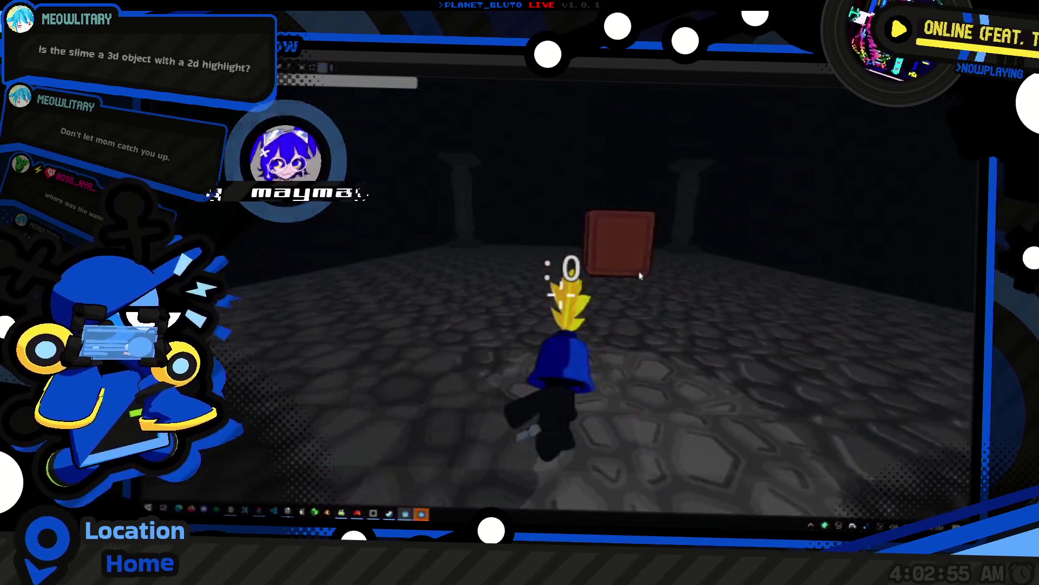
pyautogui.press('`')
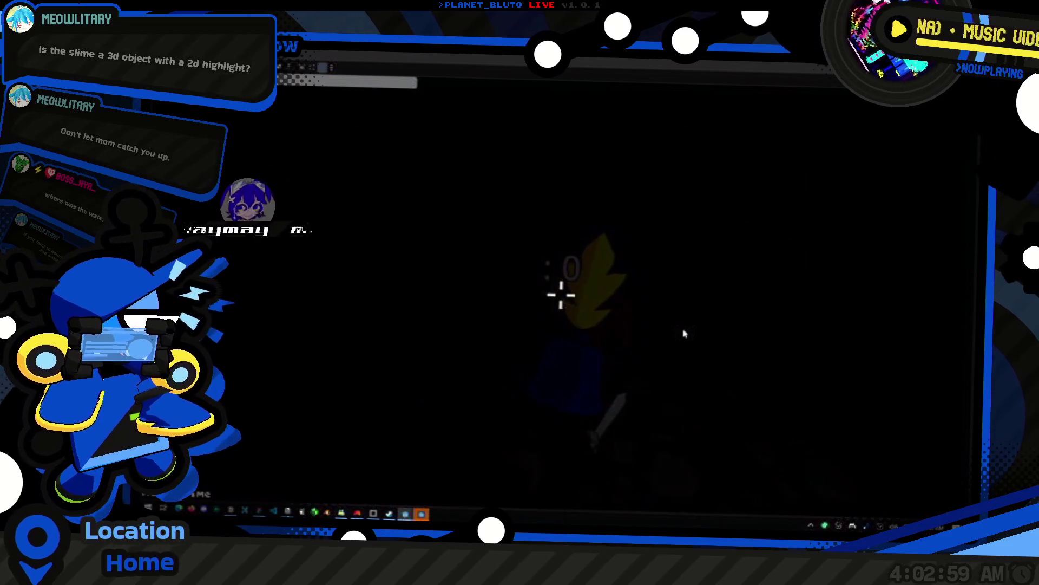
pyautogui.press('`')
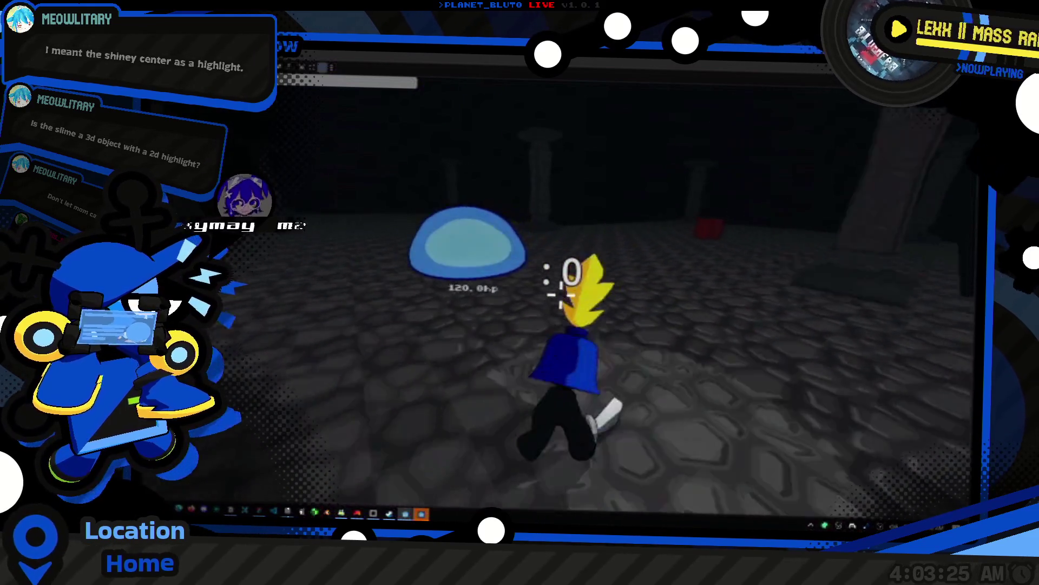
# - Slash the slime three times, dropping its health label to 20.0hp
pyautogui.click(565, 273)
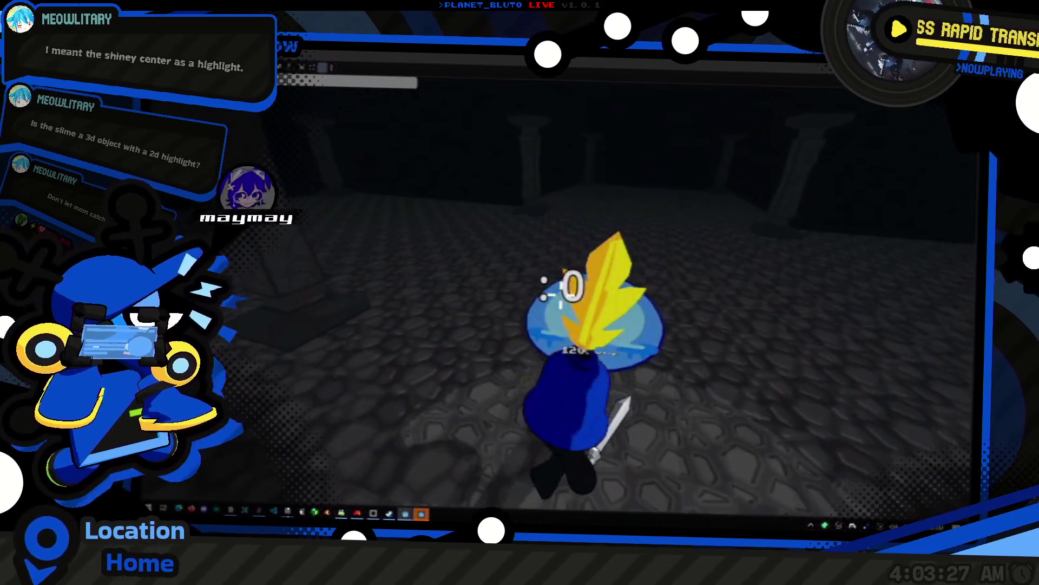
pyautogui.click(566, 279)
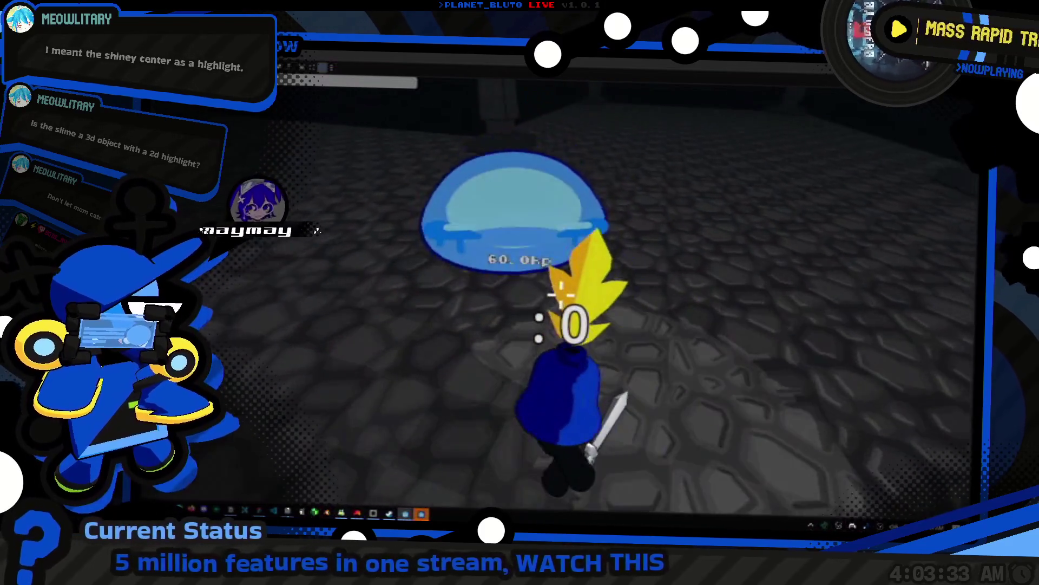
pyautogui.click(561, 292)
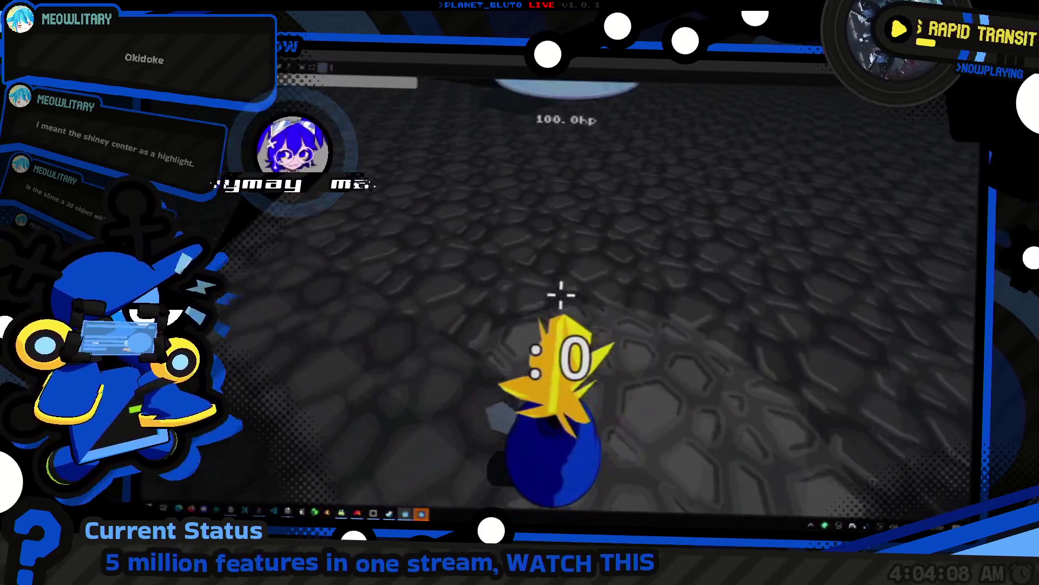
# - Slash the slime four times with the sword, then open the in-game console showing the spawn log
pyautogui.click(560, 294)
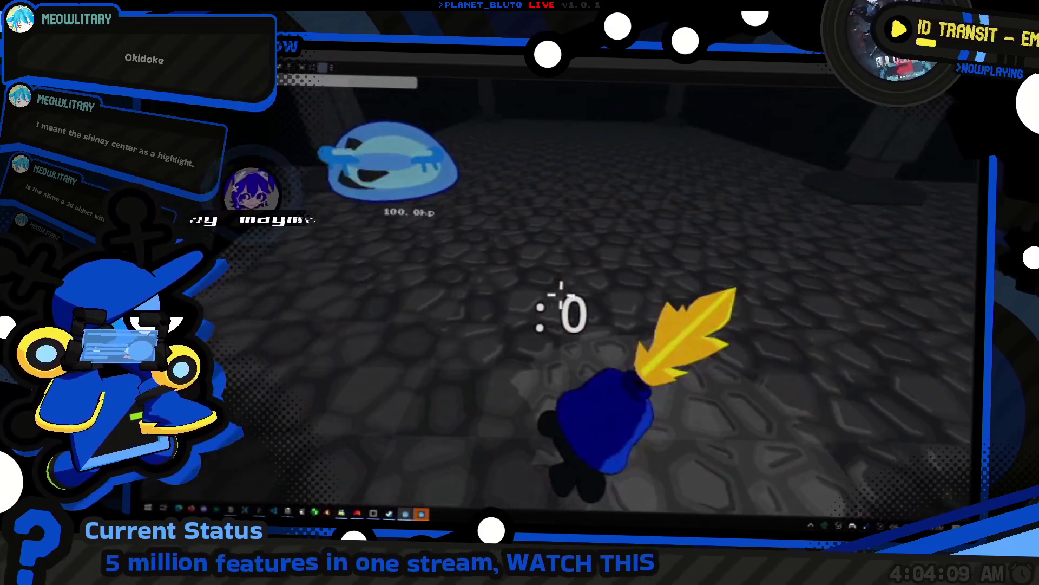
pyautogui.click(561, 294)
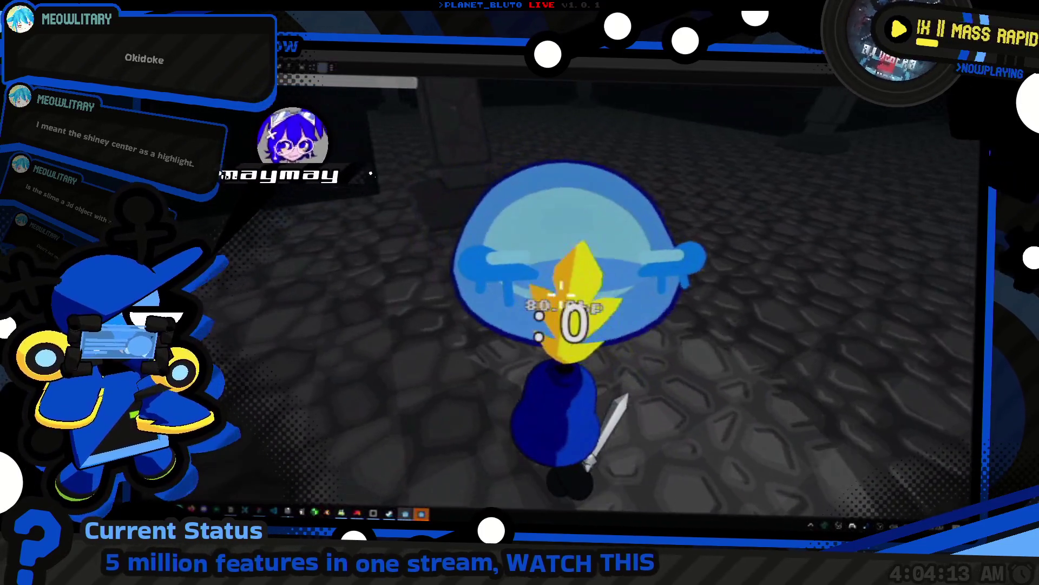
pyautogui.click(561, 292)
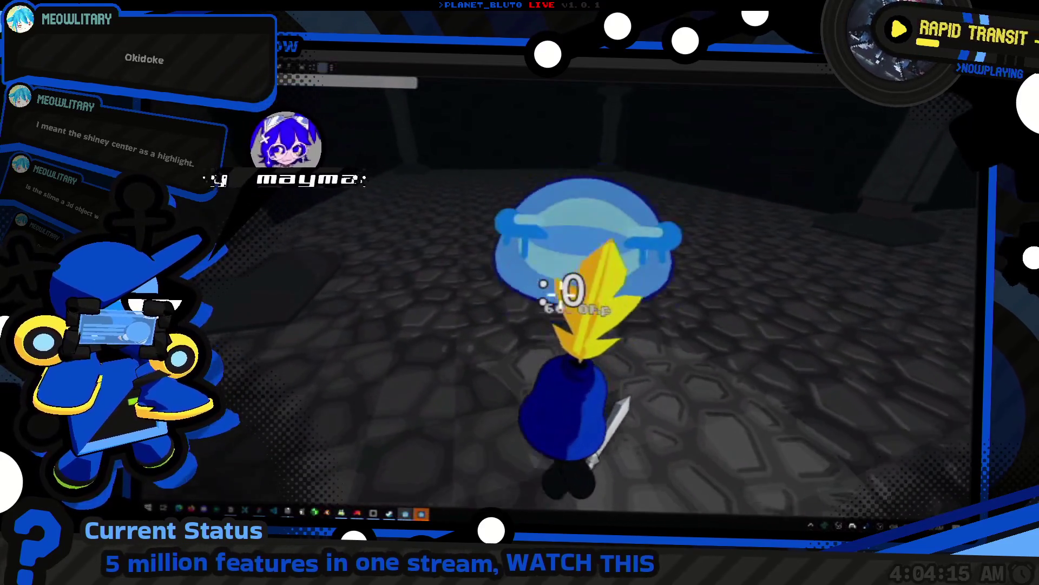
pyautogui.click(557, 281)
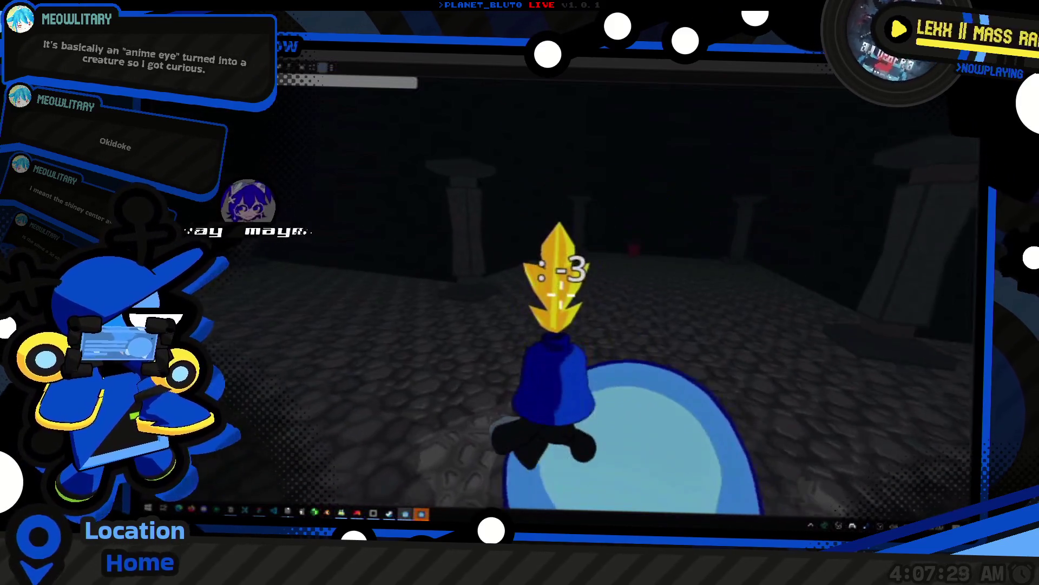
pyautogui.press('`')
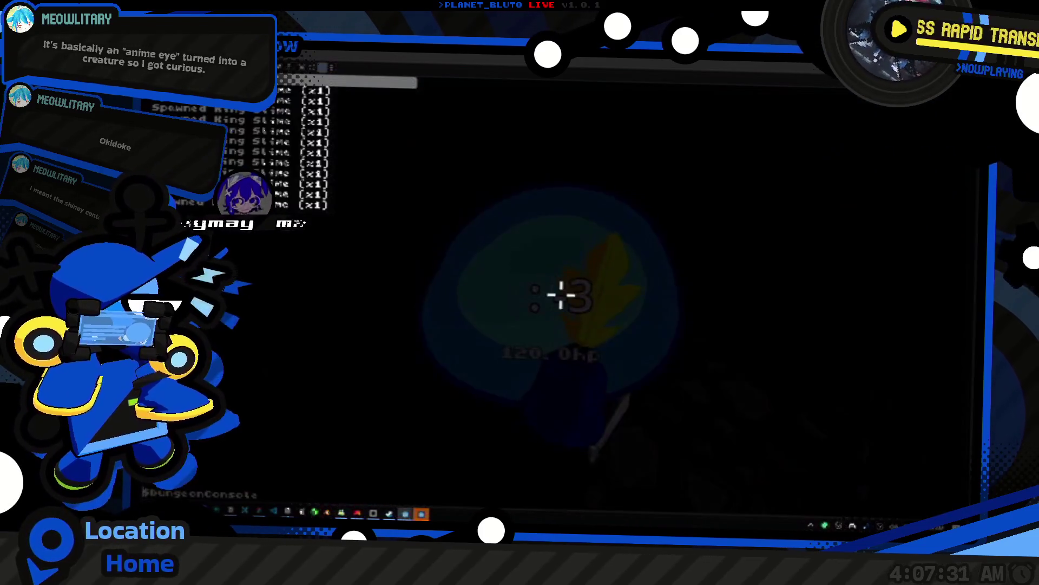
# - Close the in-game console and walk the character over to the red crate
pyautogui.press('`')
pyautogui.press('`')
pyautogui.press('`')
pyautogui.press('`')
pyautogui.press('`')
pyautogui.press('`')
pyautogui.press('`')
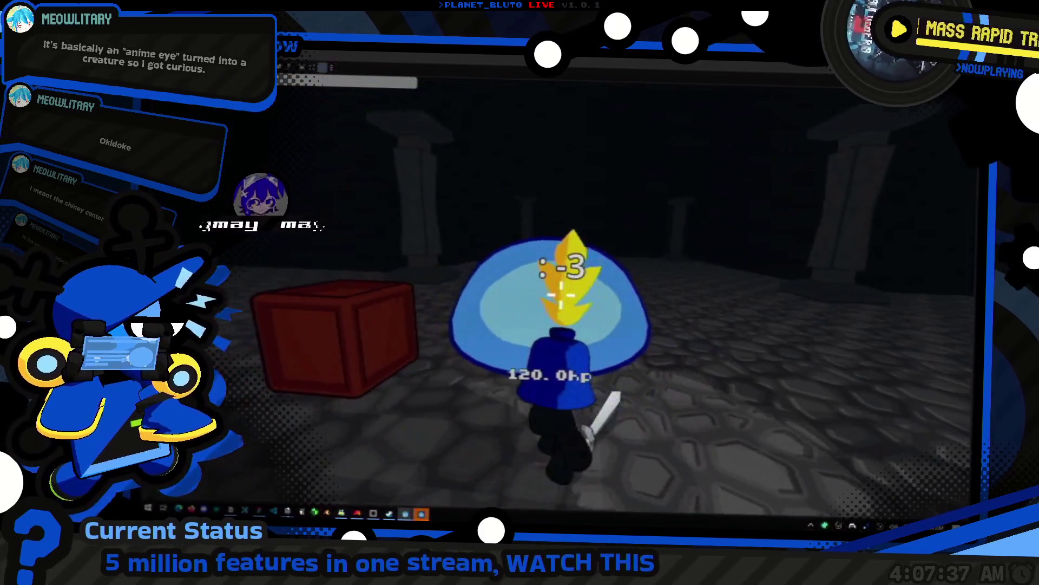
pyautogui.press('`')
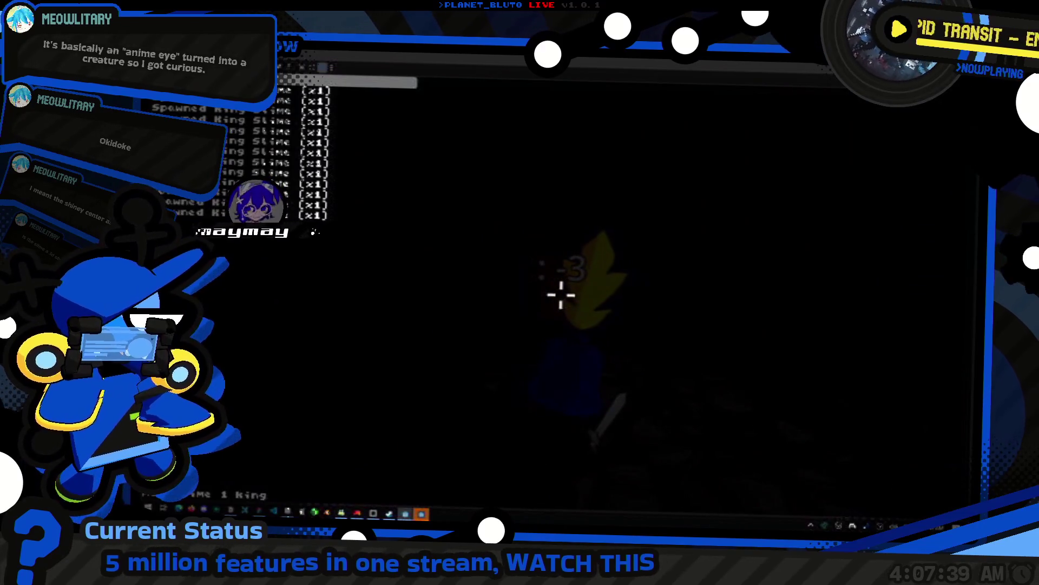
pyautogui.press('`')
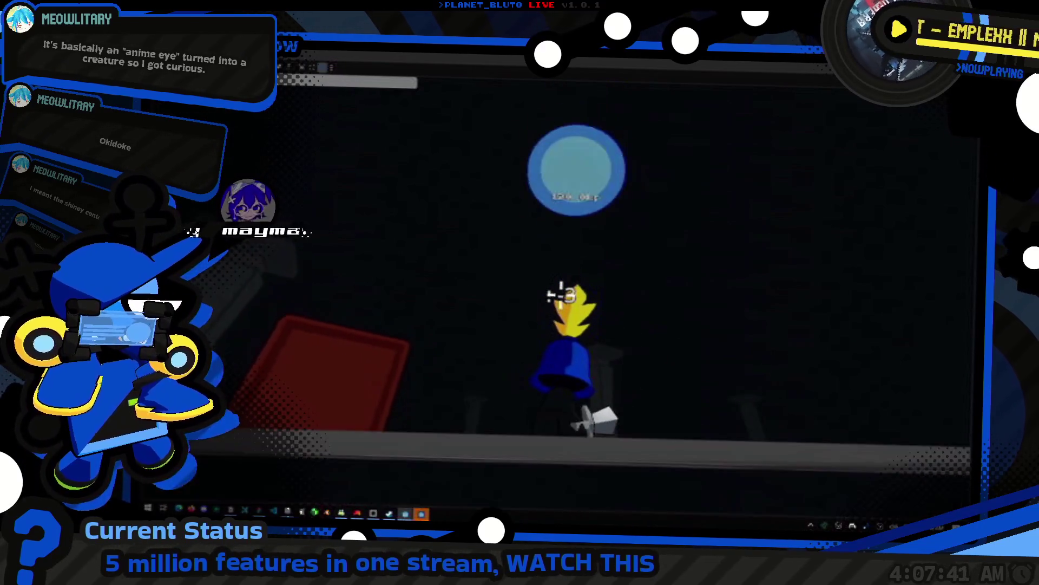
pyautogui.press('w')
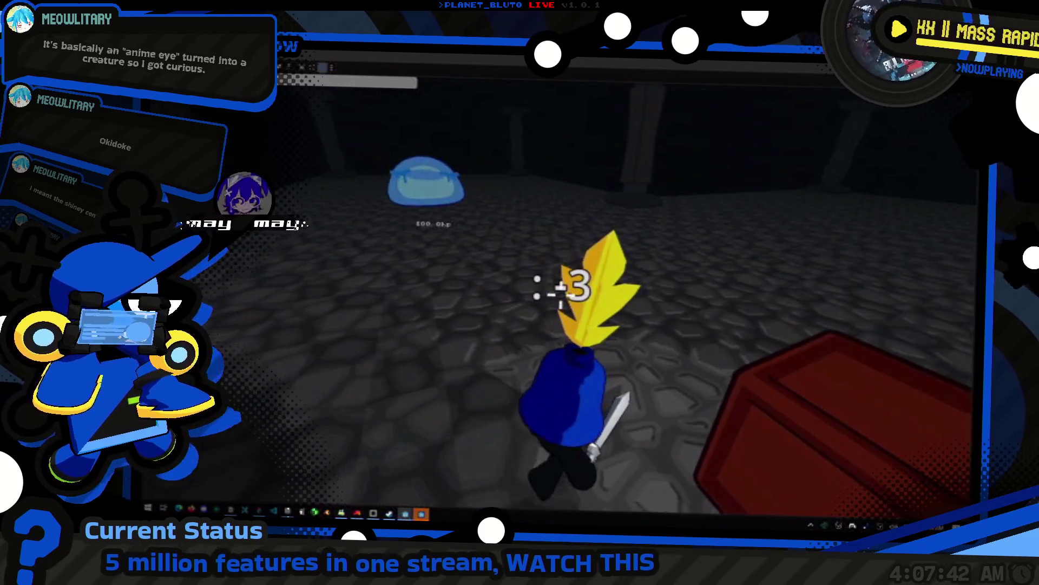
pyautogui.press('w')
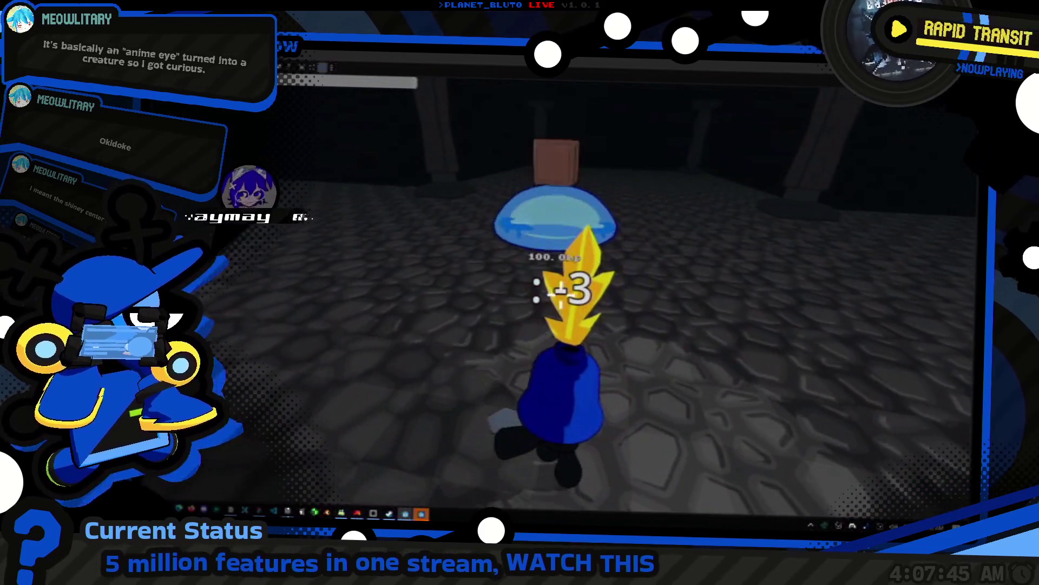
pyautogui.press('w')
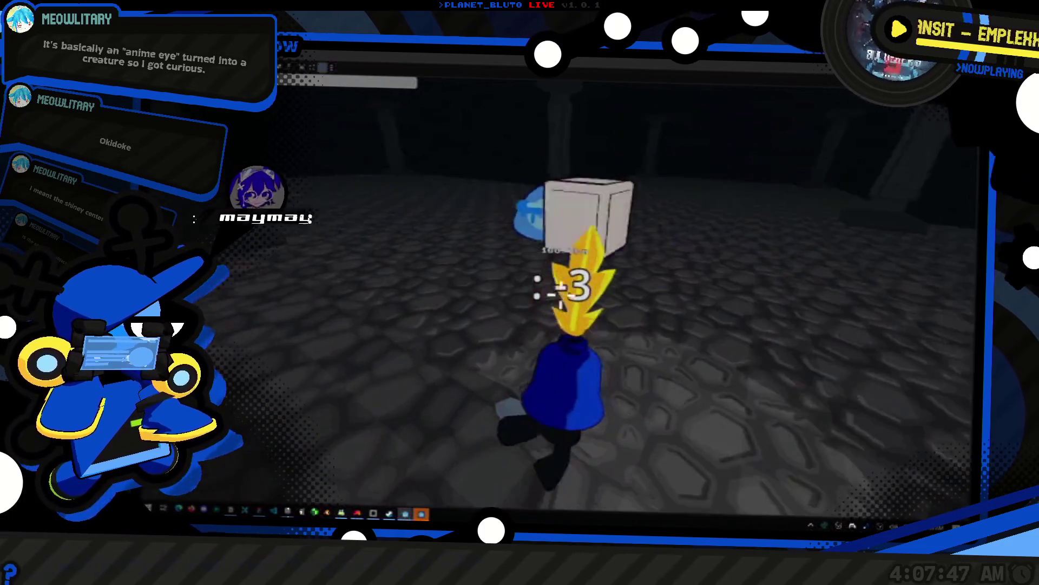
pyautogui.press('w')
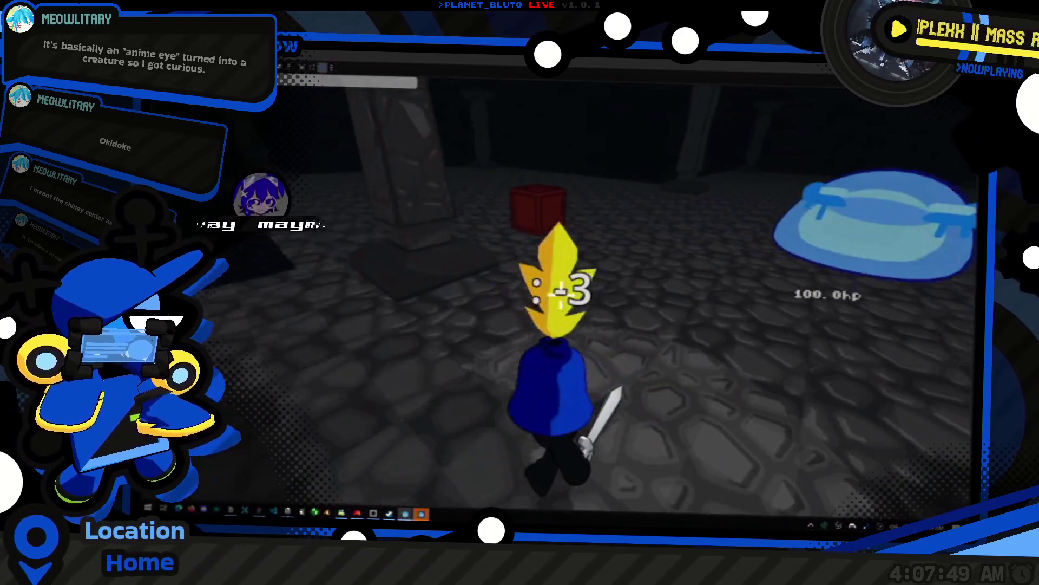
# - Walk past the crate into the lit stone room and up to the blue slime
pyautogui.press('w')
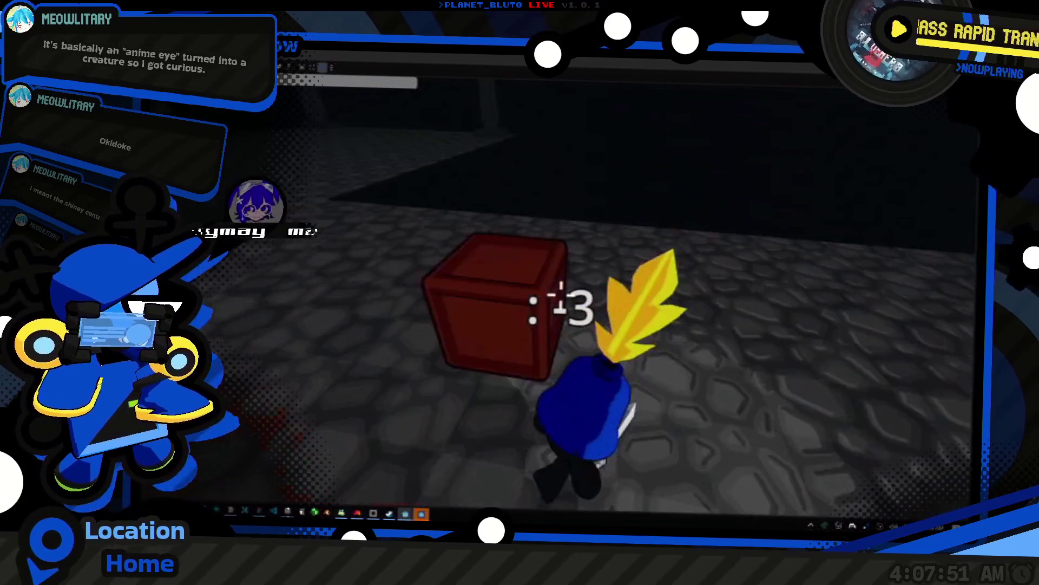
pyautogui.press('w')
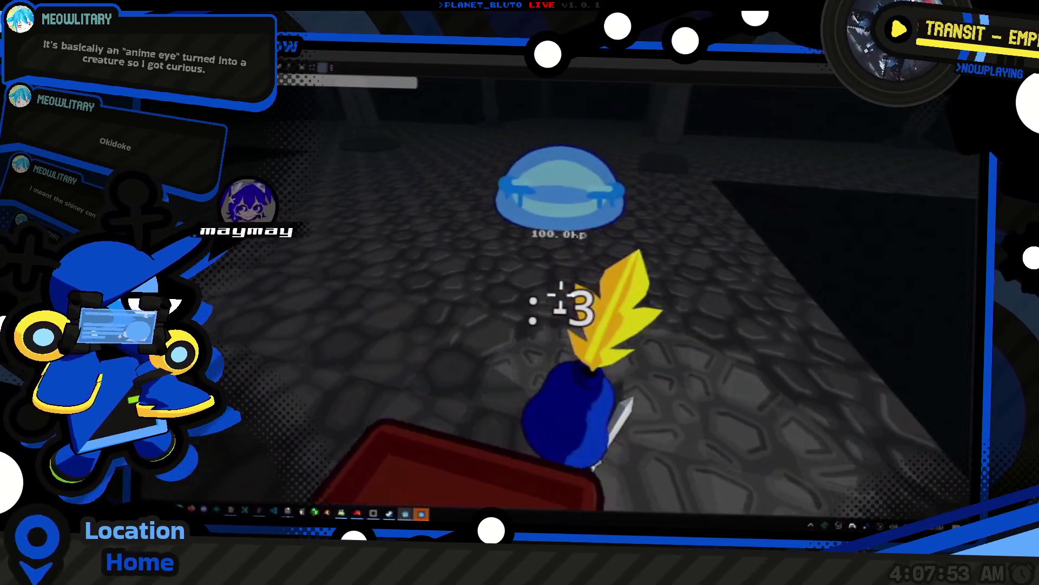
pyautogui.press('w')
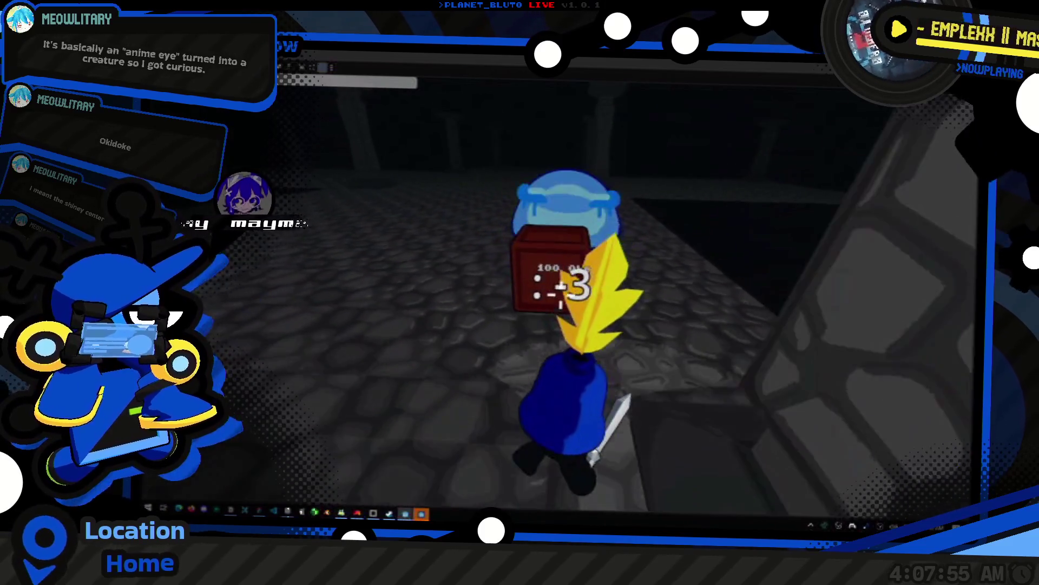
pyautogui.press('w')
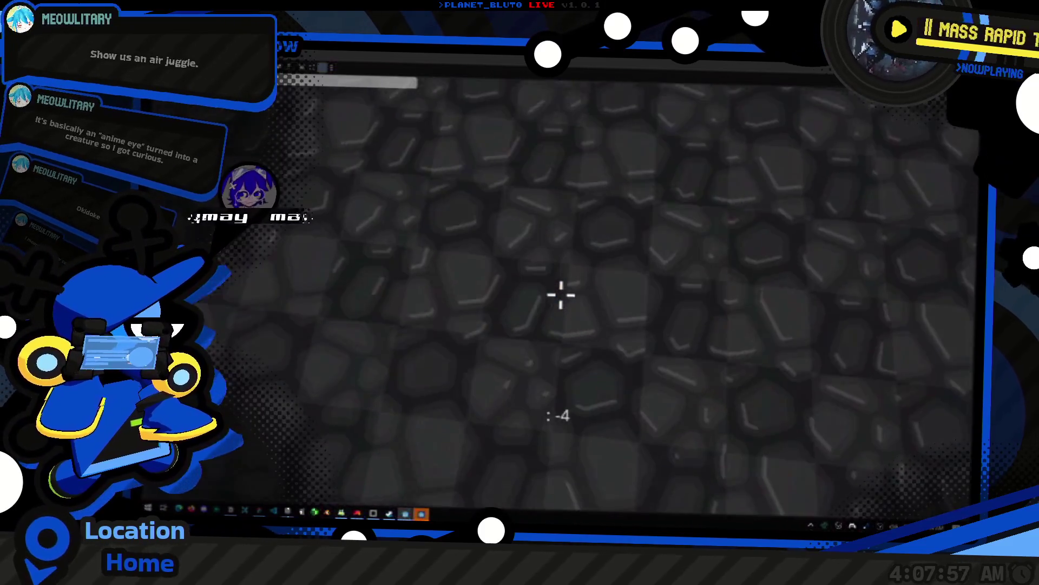
pyautogui.press('w')
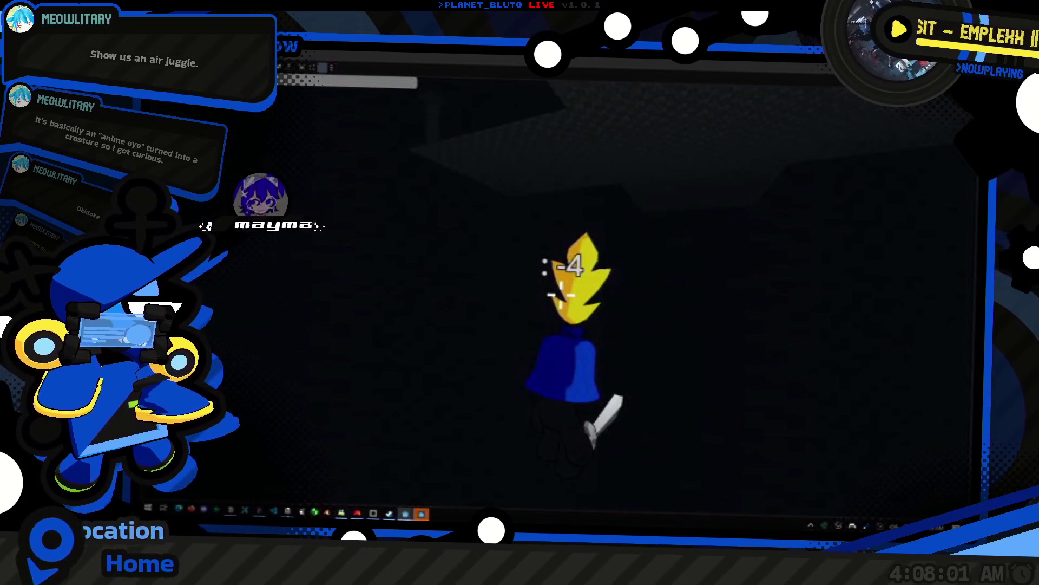
pyautogui.press('w')
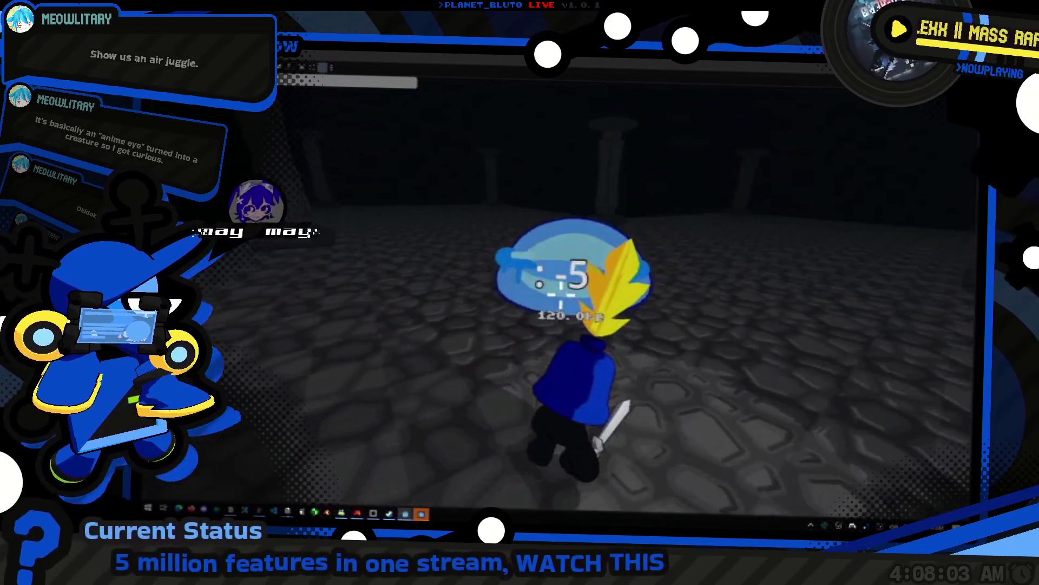
pyautogui.press('w')
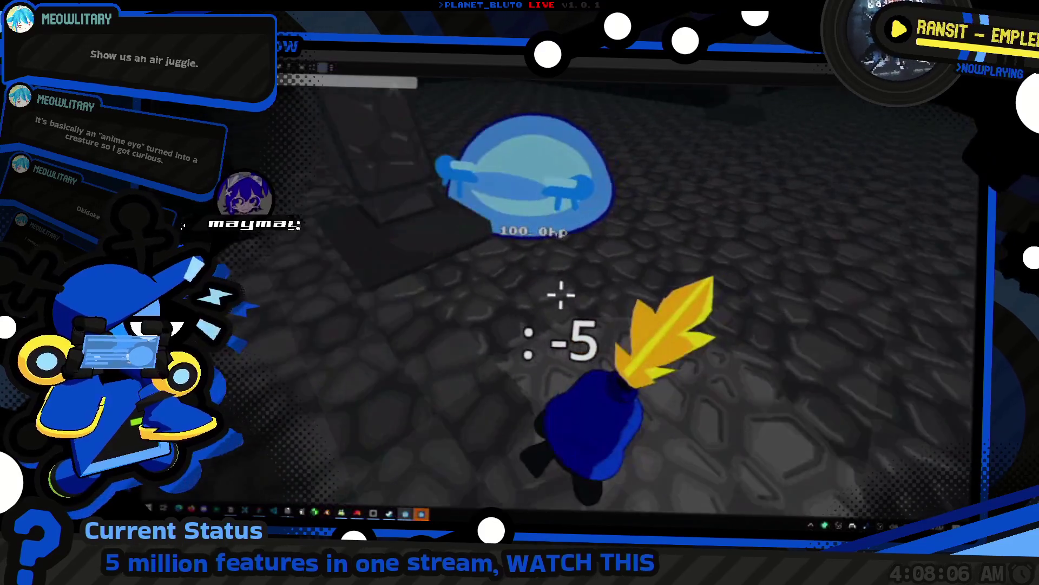
# - Strike the slime twice with the sword, dropping it from 100 to 60 HP
pyautogui.click(561, 295)
pyautogui.press('w')
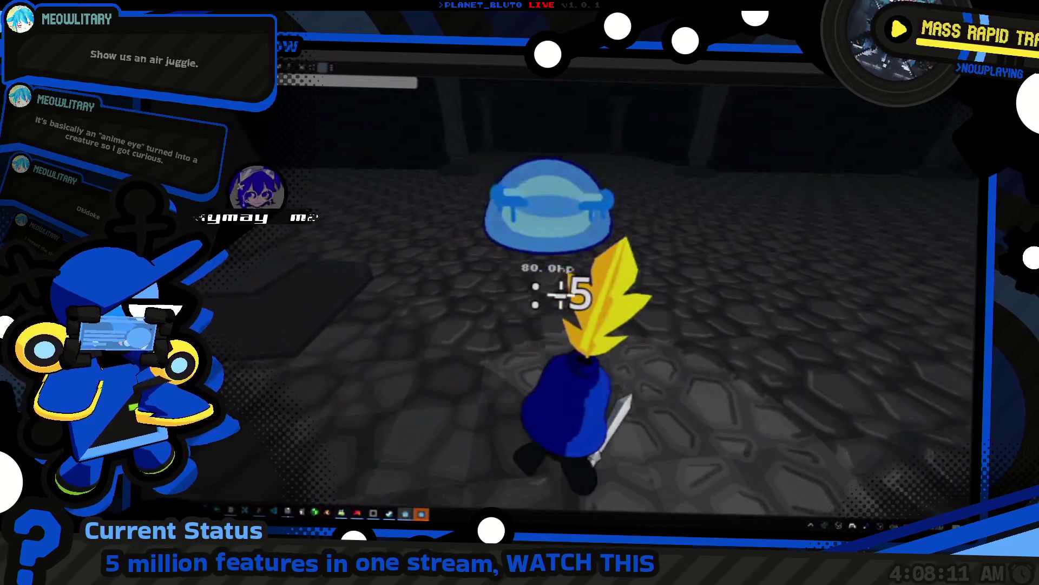
pyautogui.click(561, 295)
pyautogui.press('w')
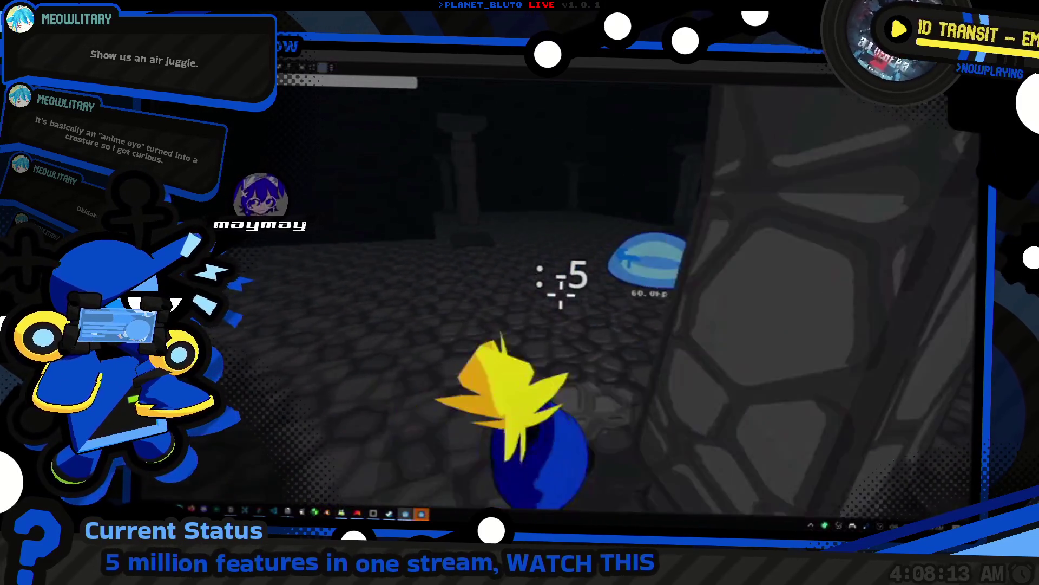
pyautogui.press('w')
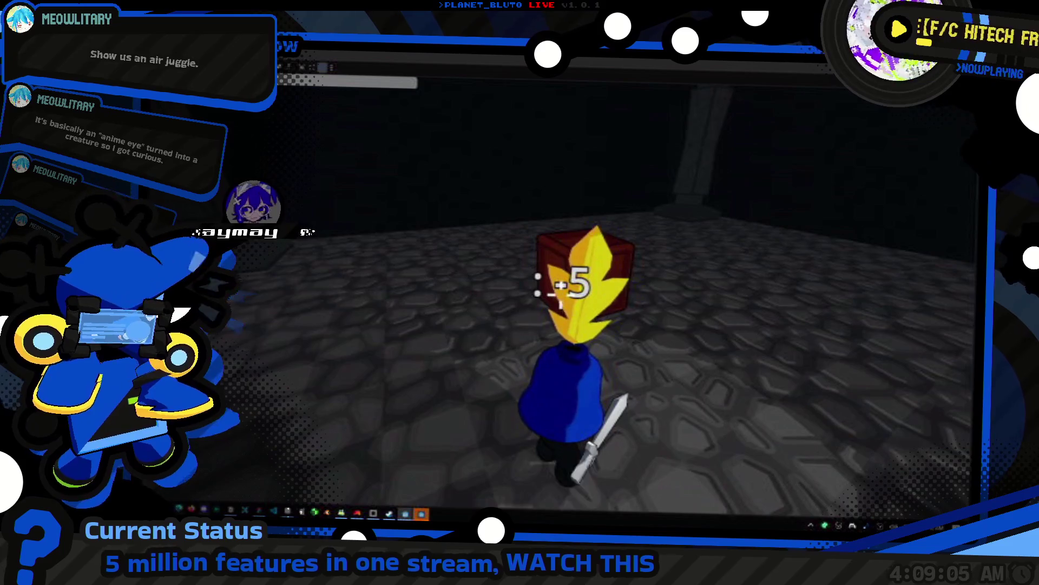
# - Switch from the running game over to the Notion List of Things window
pyautogui.hotkey('alt', 'Tab')
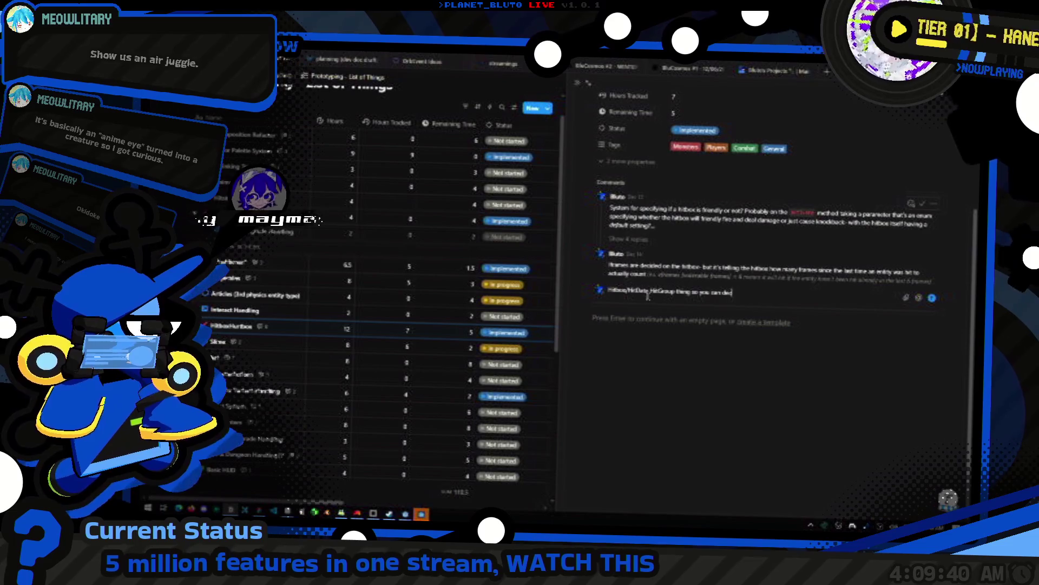
pyautogui.write("ide if it's supposed to hit monsters or player or both or")
# - Post the HitGroup comment on the Hitbox/Hurtbox task (monsters, player or both), then return to the game
pyautogui.press('Return')
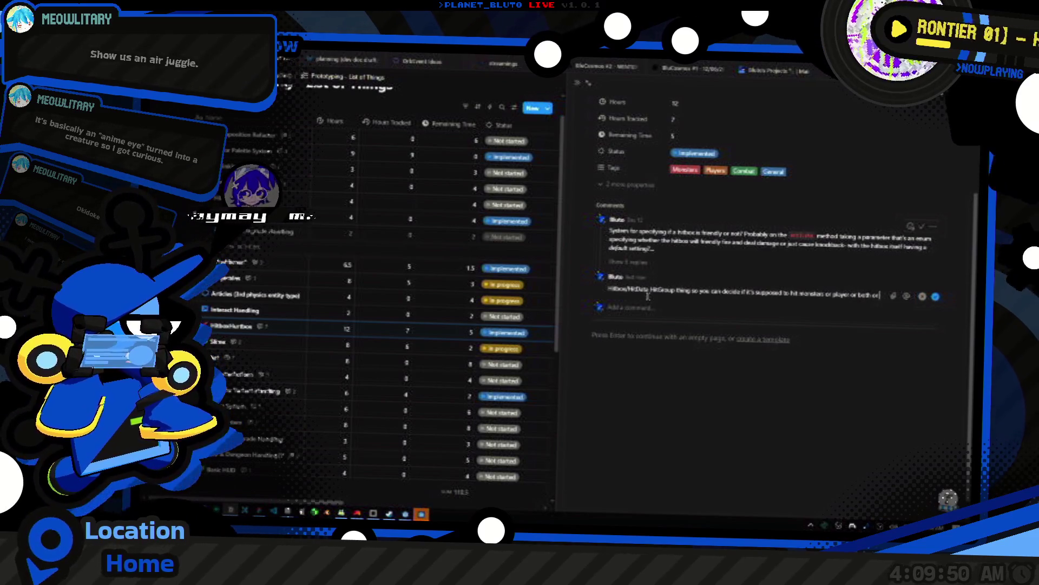
pyautogui.write(' all or whats')
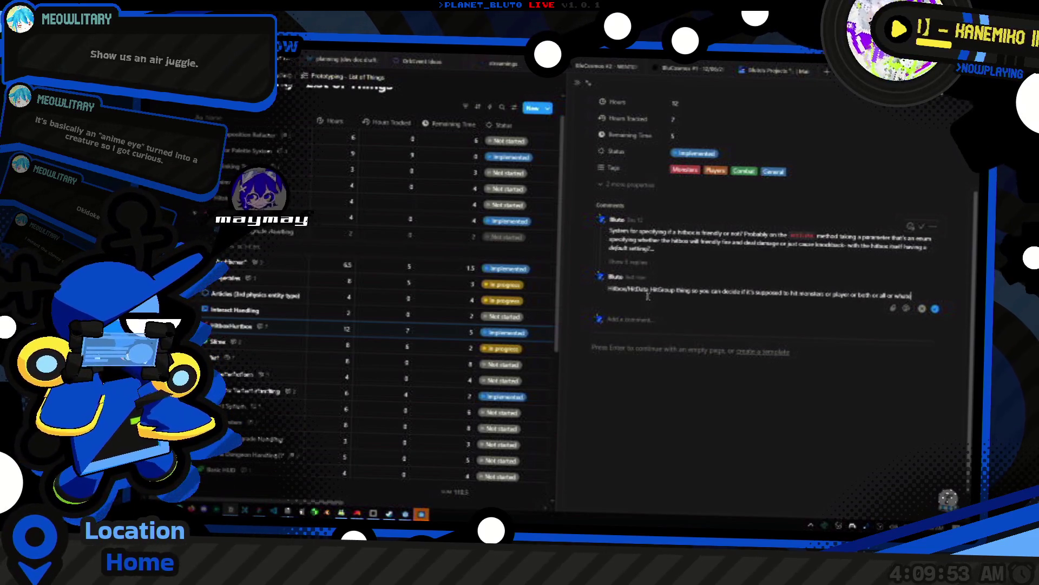
pyautogui.hotkey('alt', 'Tab')
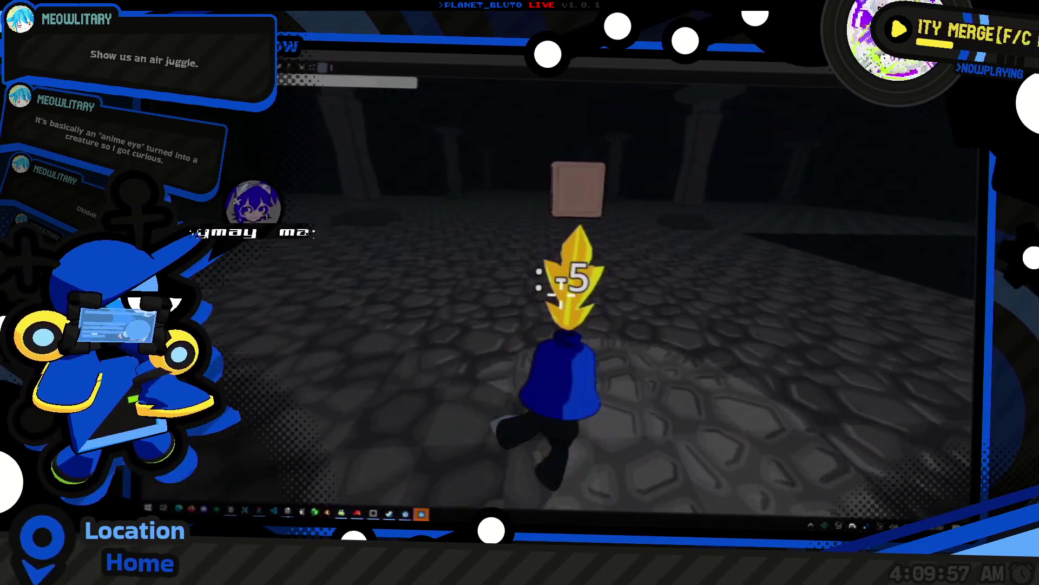
# - Slash the slime repeatedly, from 100 through 80 hp, until the 20 hp slime dies
pyautogui.press('`')
pyautogui.press('`')
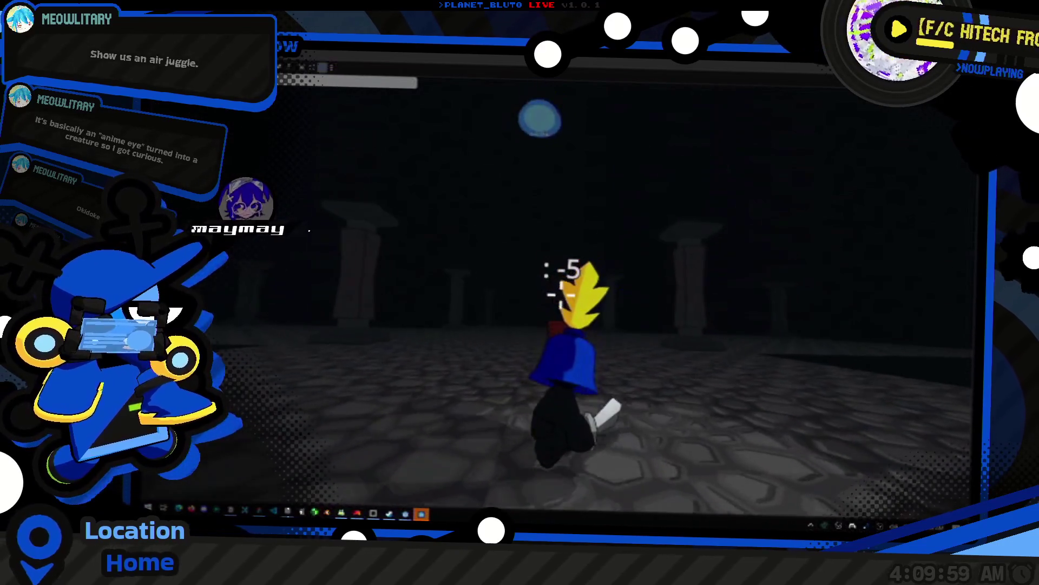
pyautogui.click(538, 279)
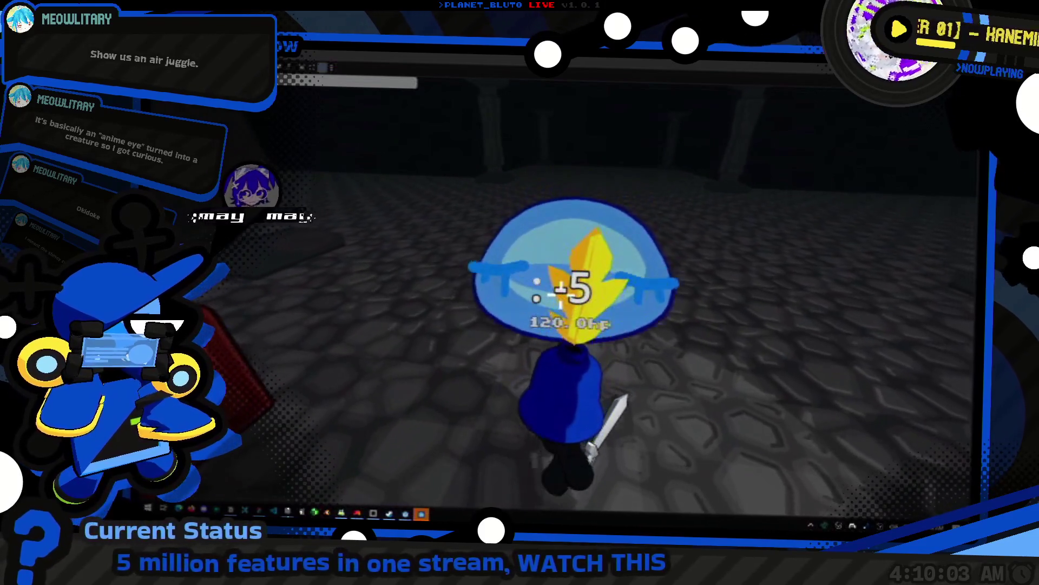
pyautogui.click(560, 292)
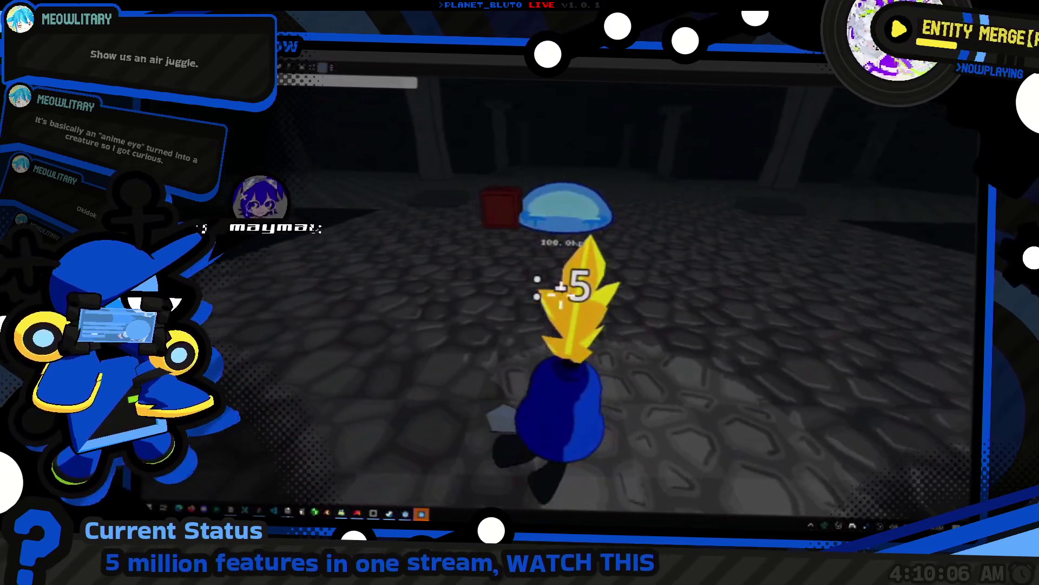
pyautogui.click(560, 287)
pyautogui.click(560, 287)
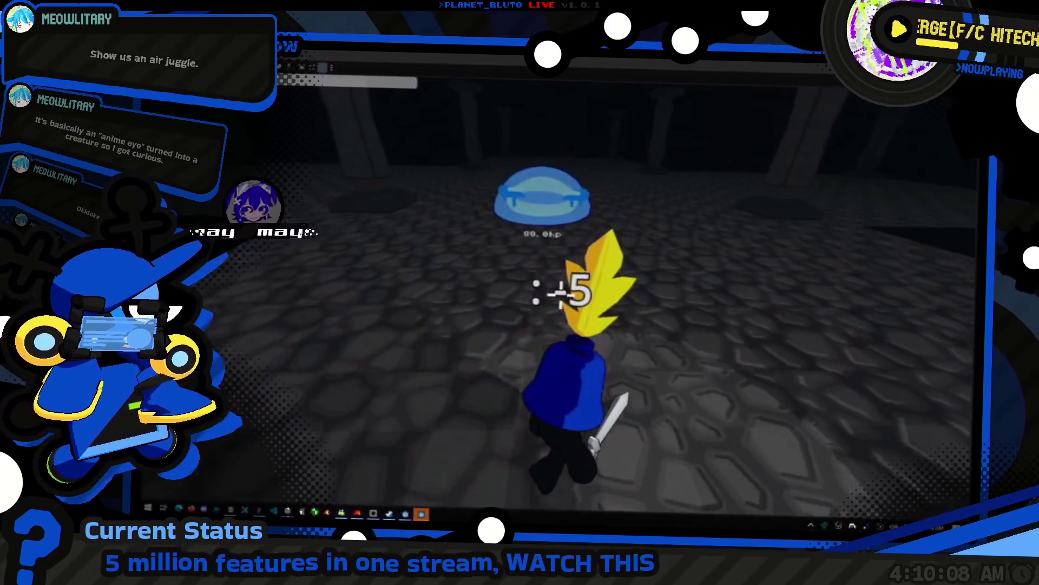
pyautogui.click(560, 287)
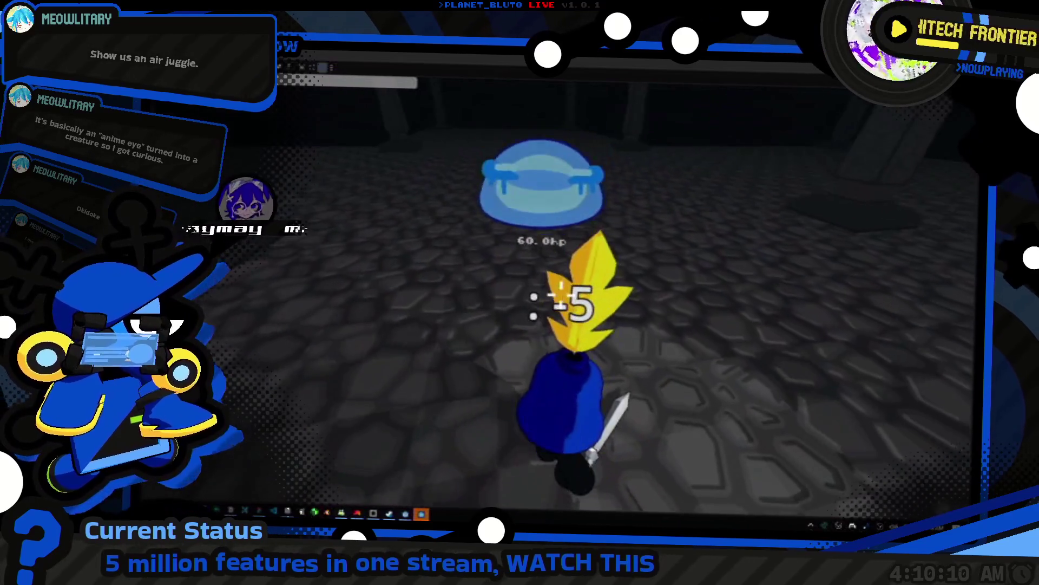
pyautogui.click(560, 287)
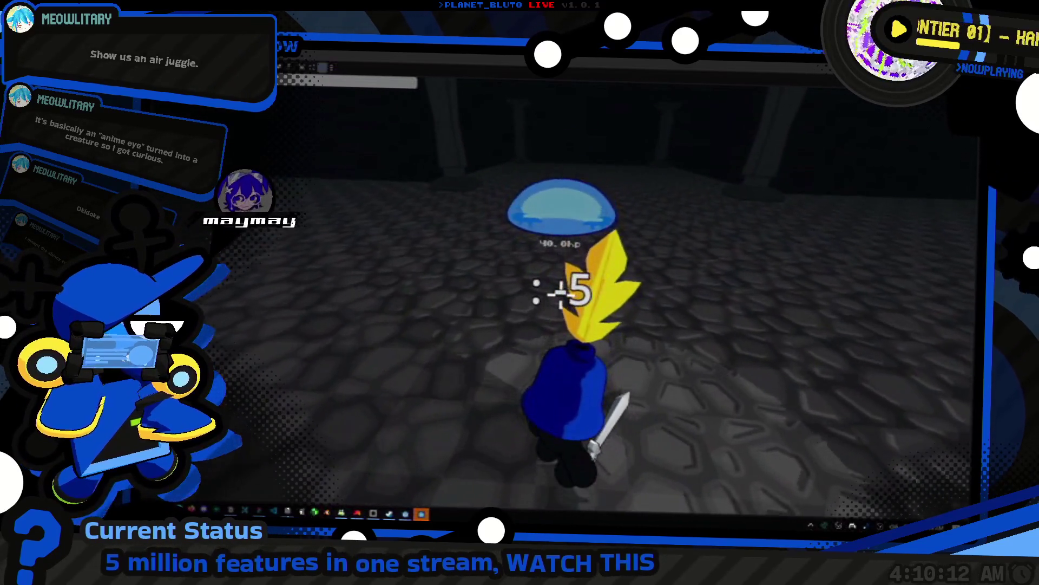
pyautogui.click(561, 285)
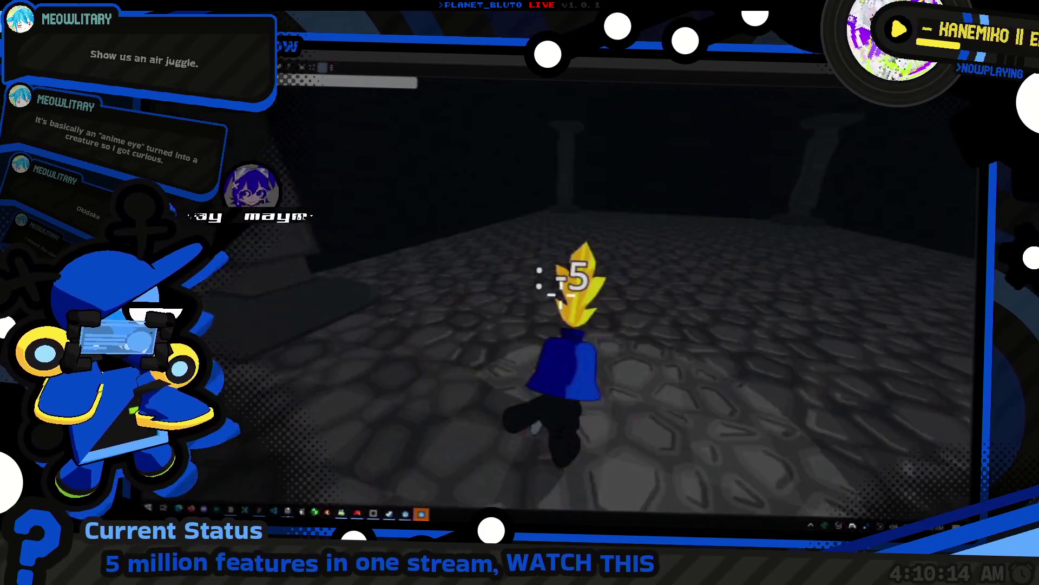
# - Spawn a King Slime from the console and slash it down to 20 hp
pyautogui.press('`')
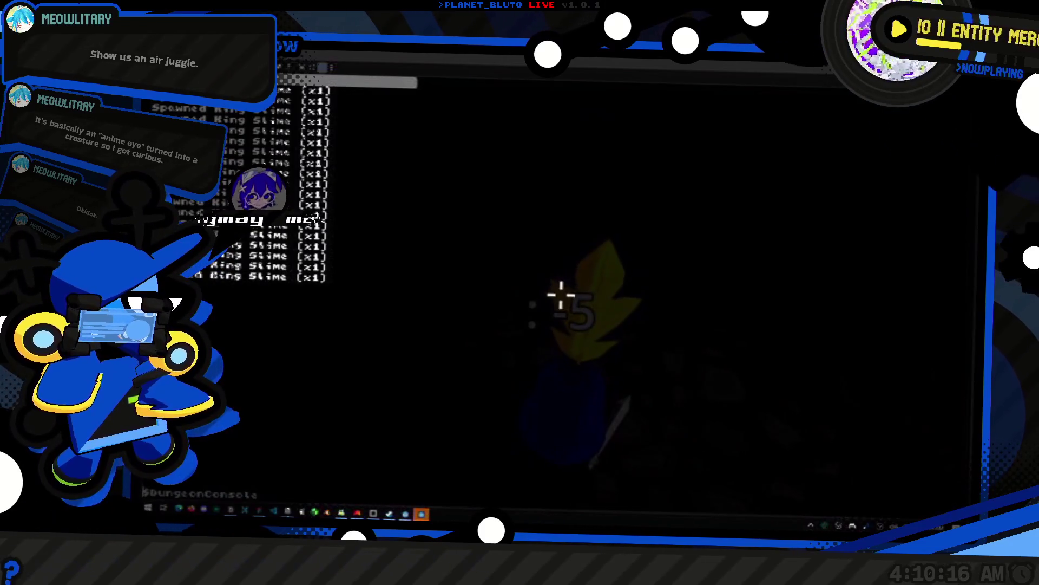
pyautogui.press('`')
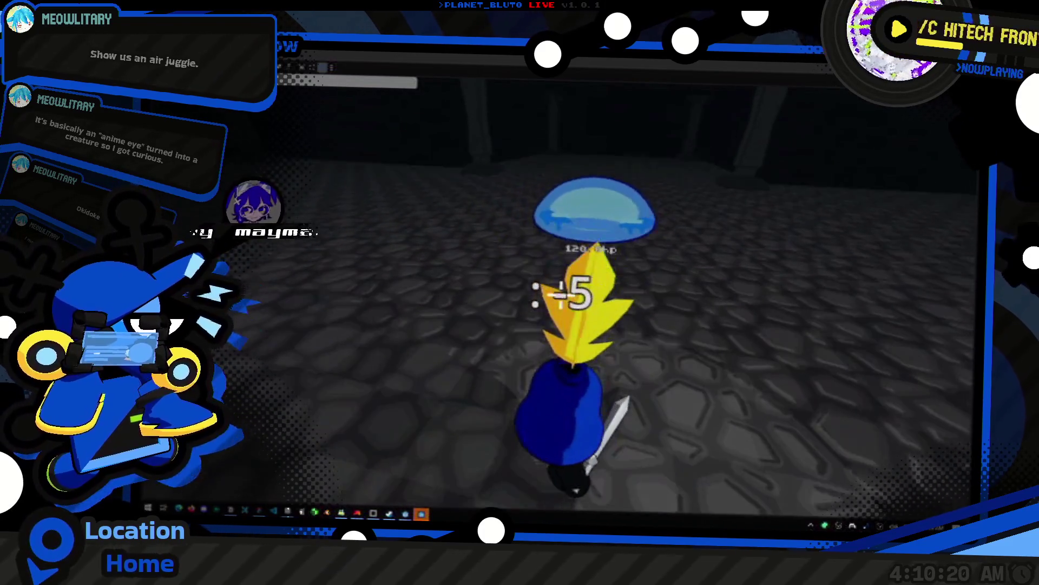
pyautogui.click(519, 293)
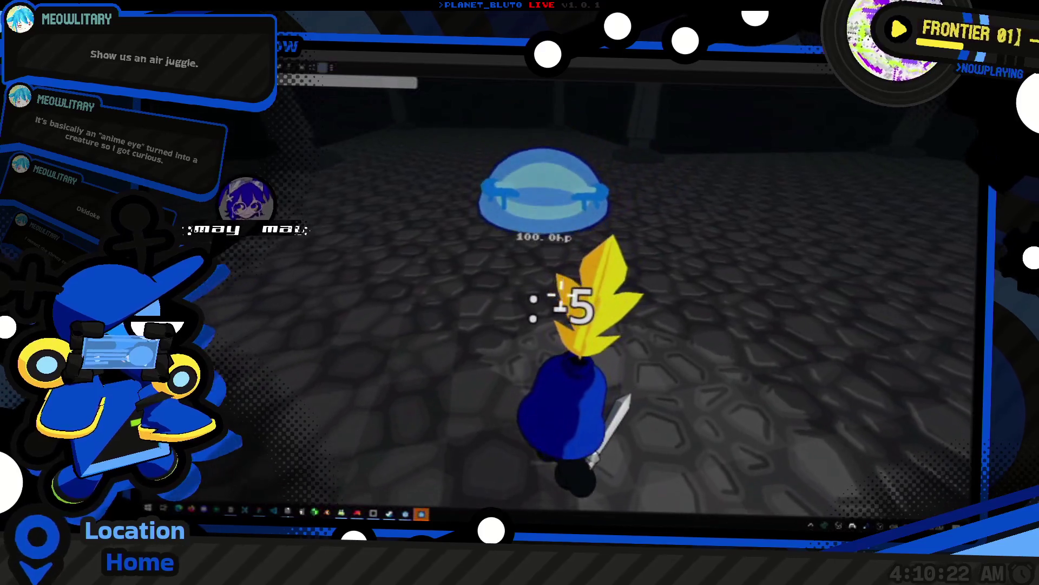
pyautogui.click(519, 292)
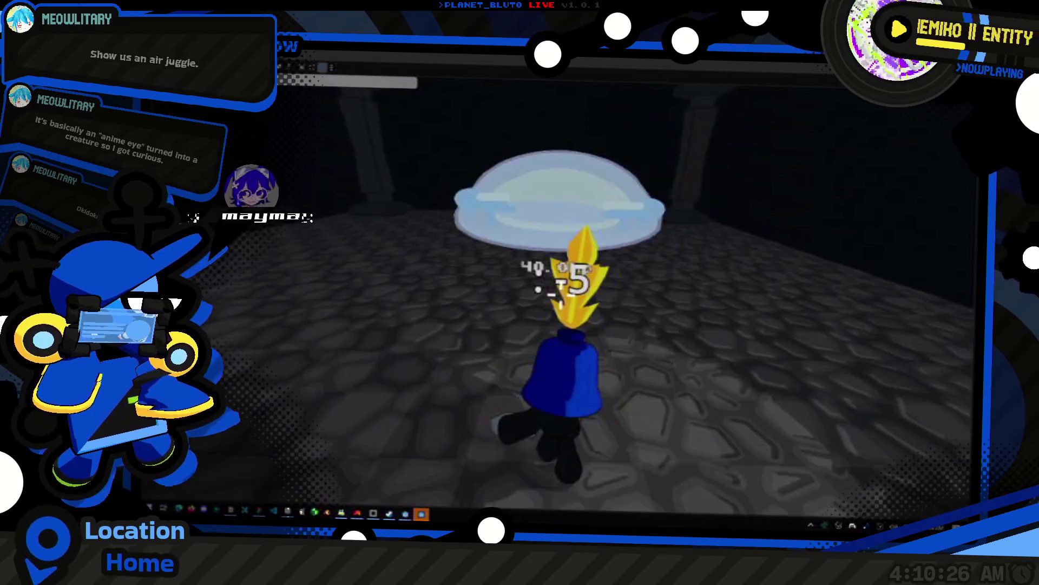
pyautogui.click(561, 284)
pyautogui.click(560, 286)
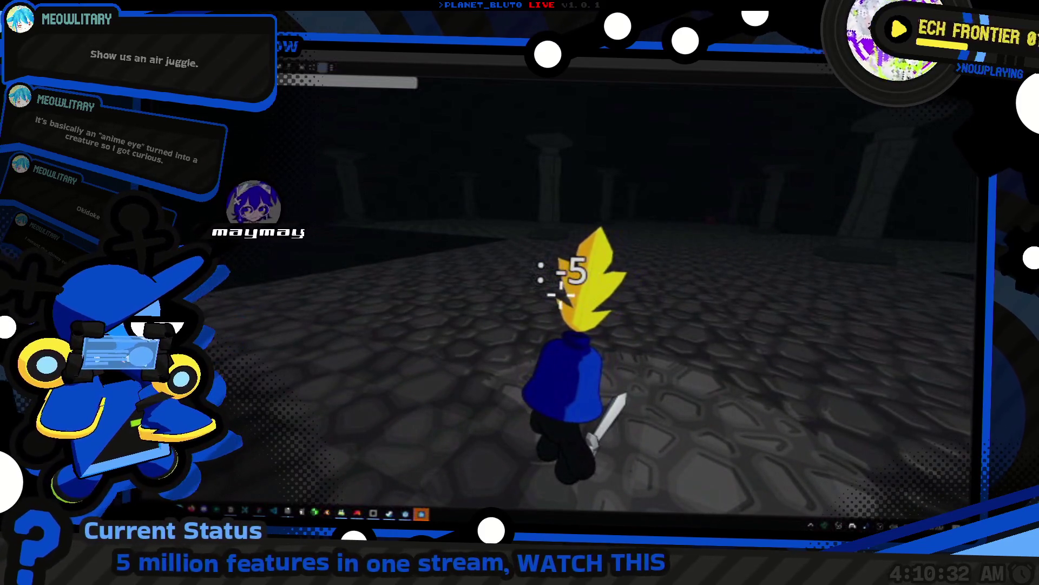
# - Run across the floor to the blue slime, dodging aside as it leaps
pyautogui.press('w')
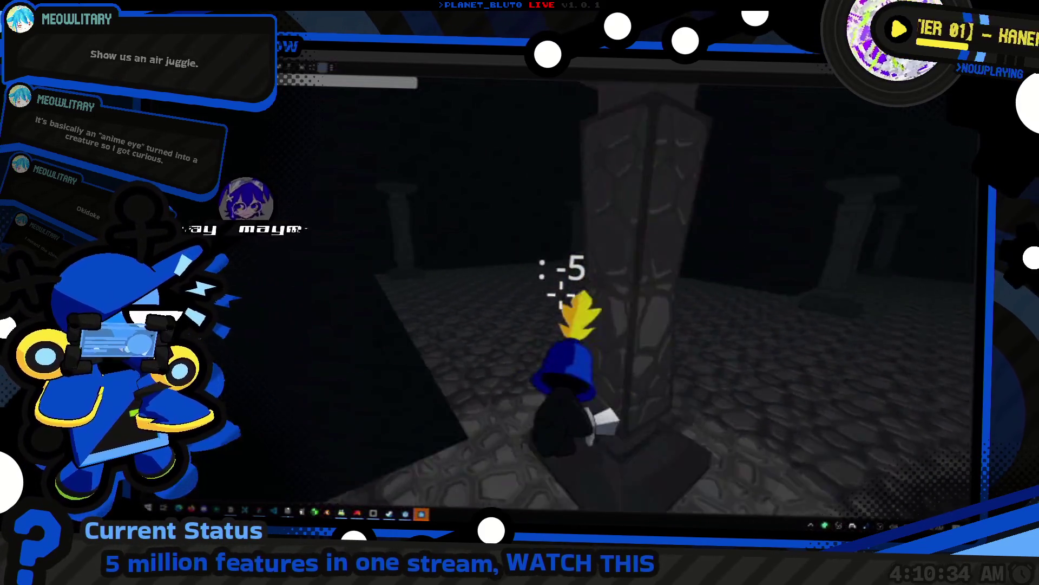
pyautogui.press('w')
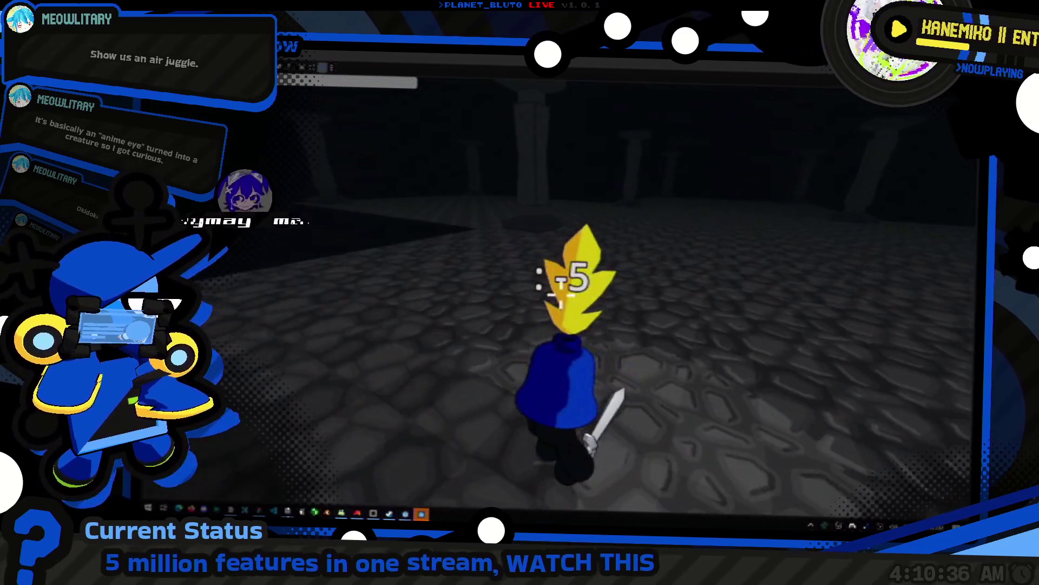
pyautogui.press('w')
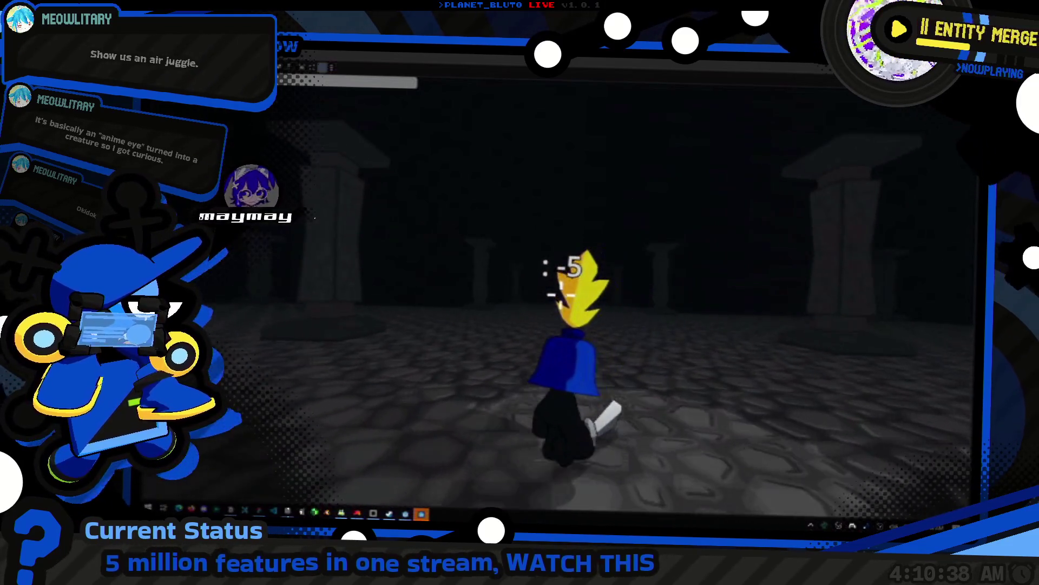
pyautogui.press('w')
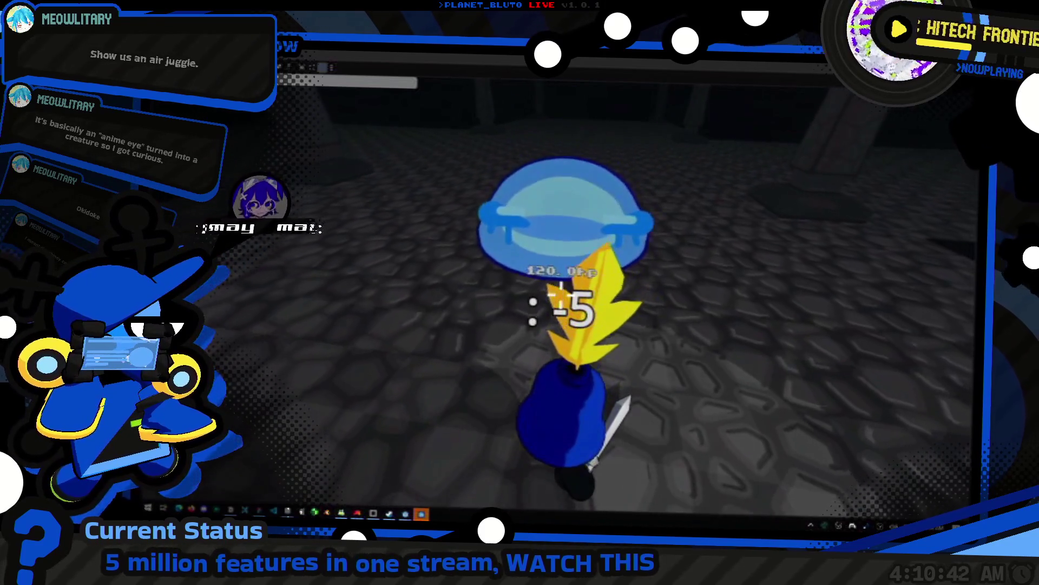
pyautogui.press('w')
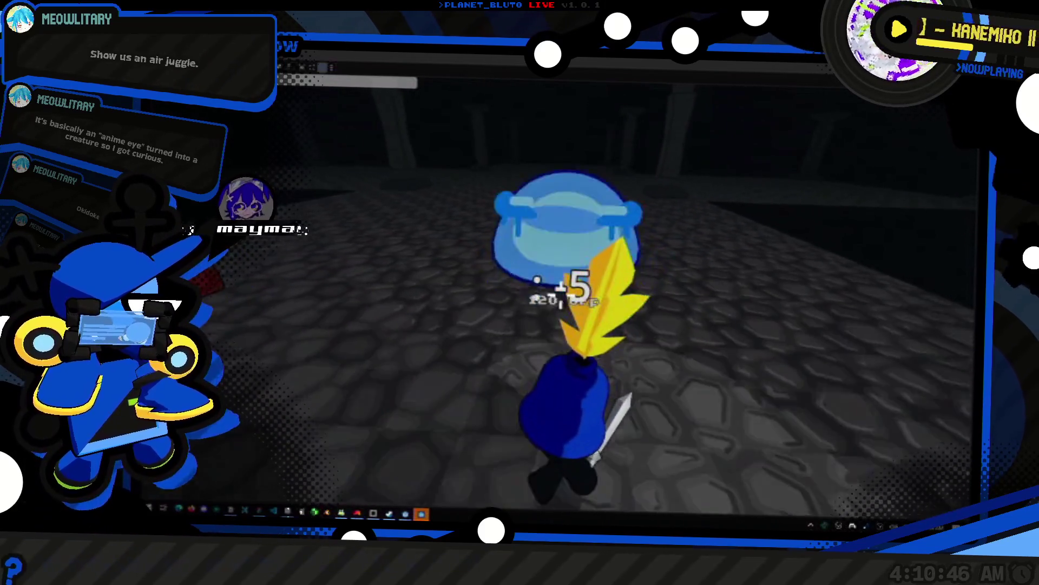
pyautogui.press('w')
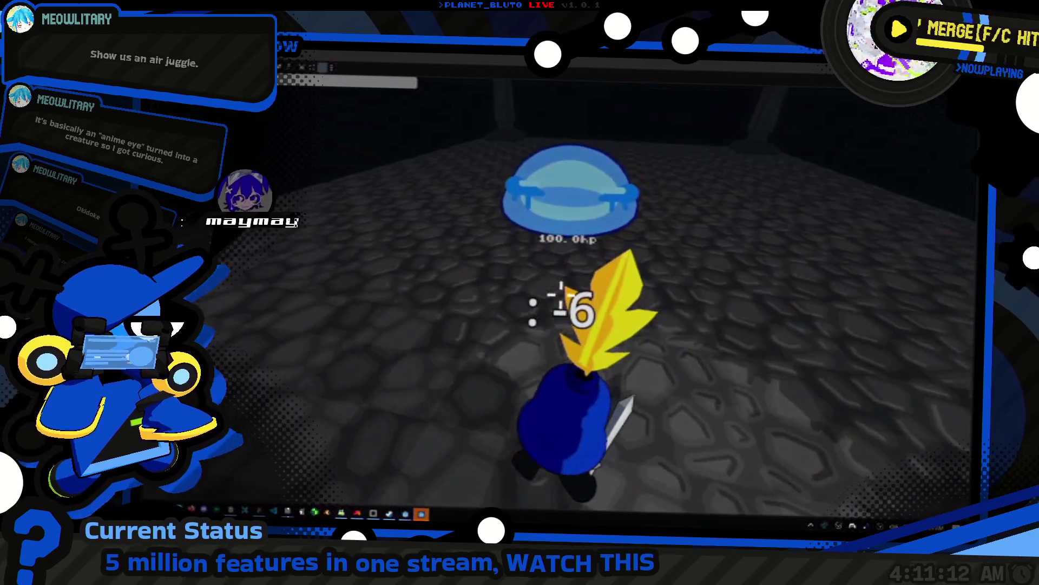
# - Slash the slime from 80 to 60, 40 and 20 hp until it dies, then walk on
pyautogui.click(560, 300)
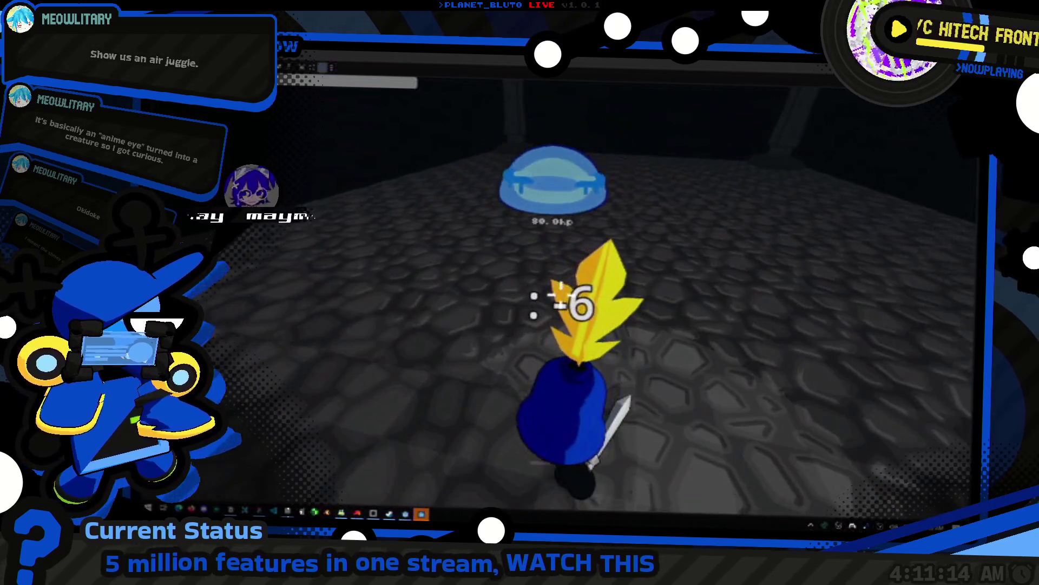
pyautogui.click(560, 300)
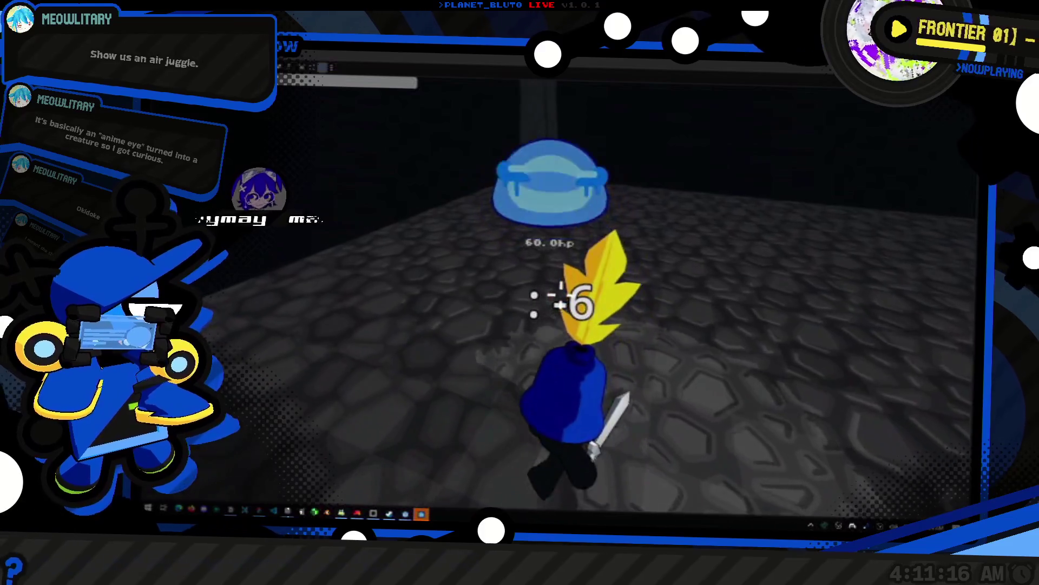
pyautogui.click(560, 301)
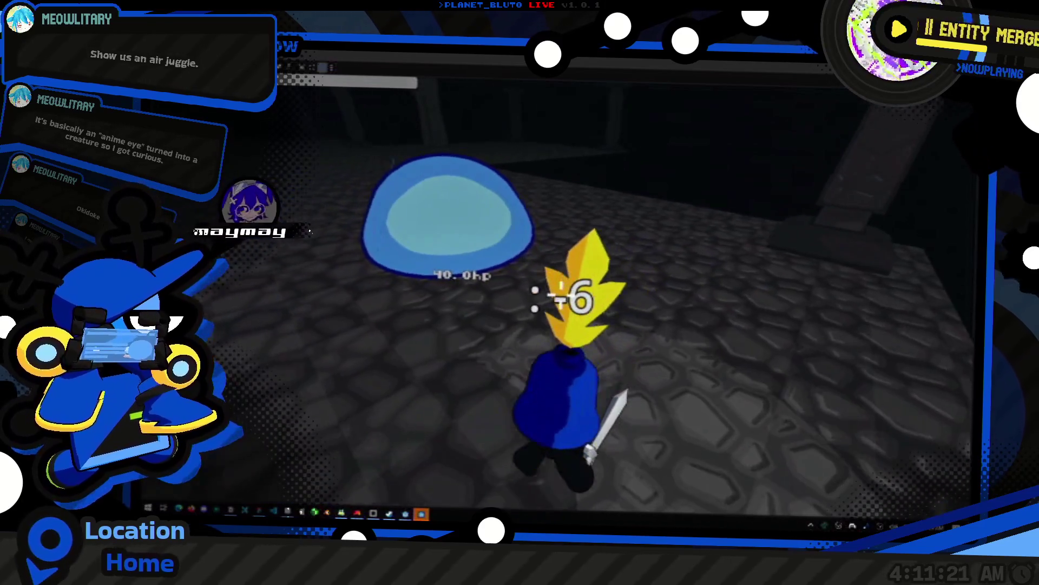
pyautogui.click(561, 301)
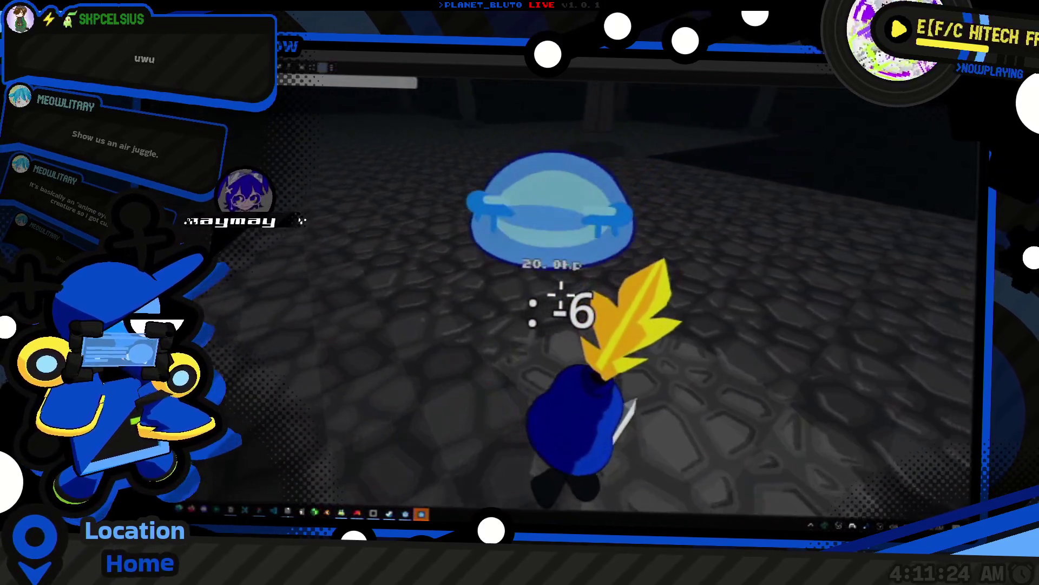
pyautogui.click(560, 301)
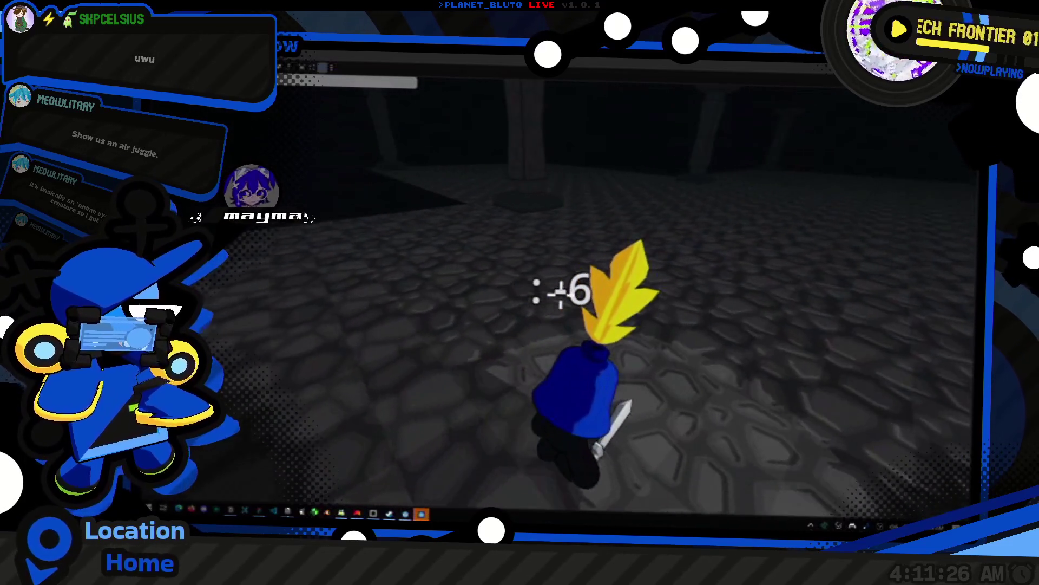
pyautogui.press('w')
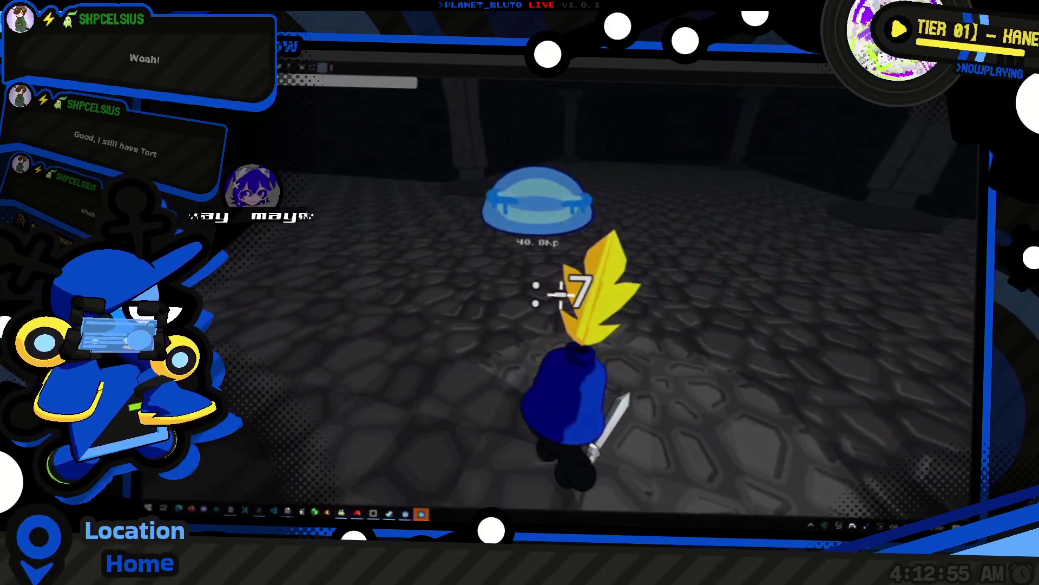
# - Finish off the 20 hp slime, spawn a fresh King Slime, and slash it through 80, 60, 40 hp to finish
pyautogui.click(563, 295)
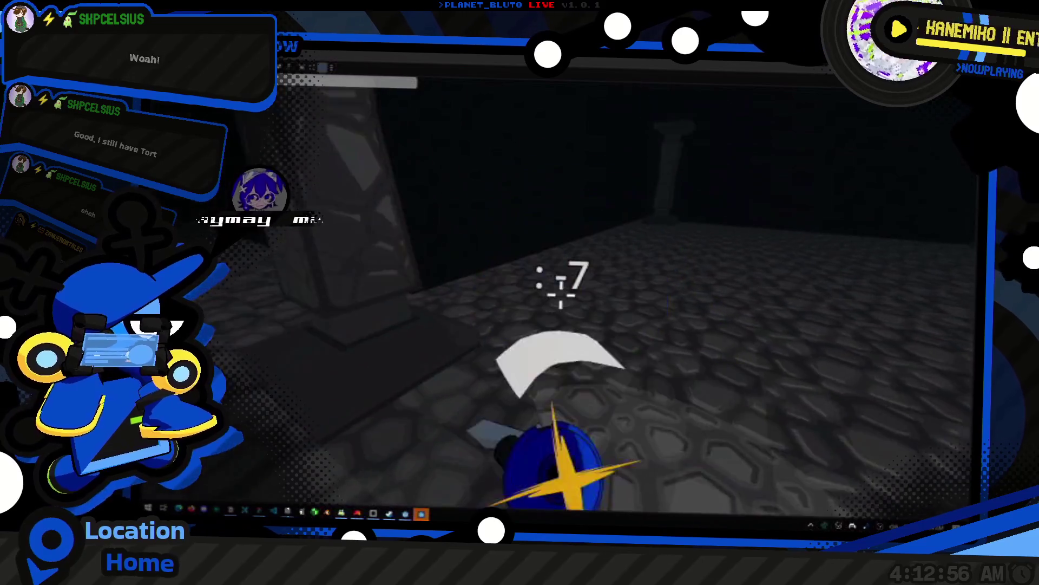
pyautogui.press('`')
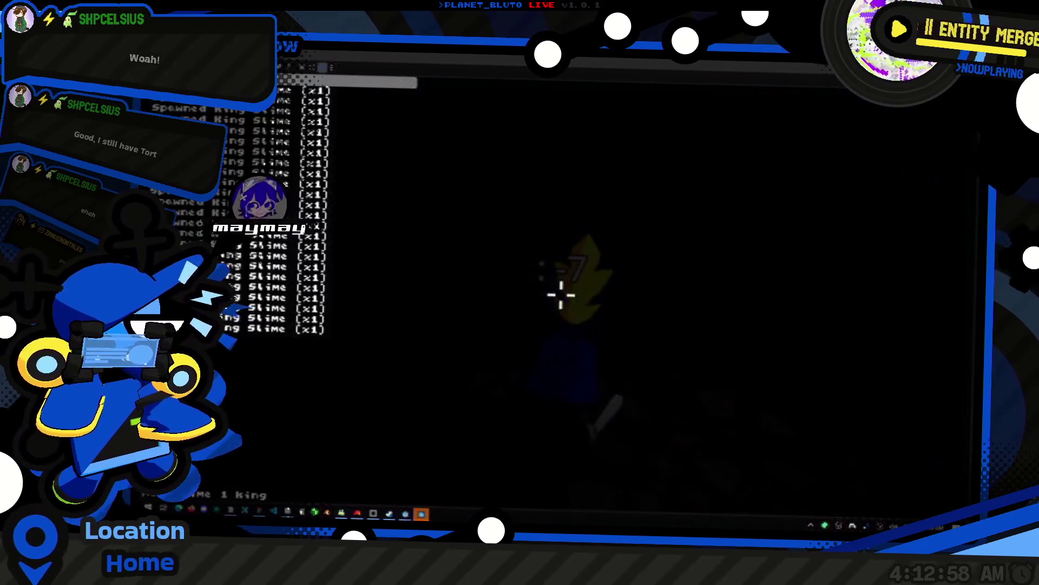
pyautogui.press('`')
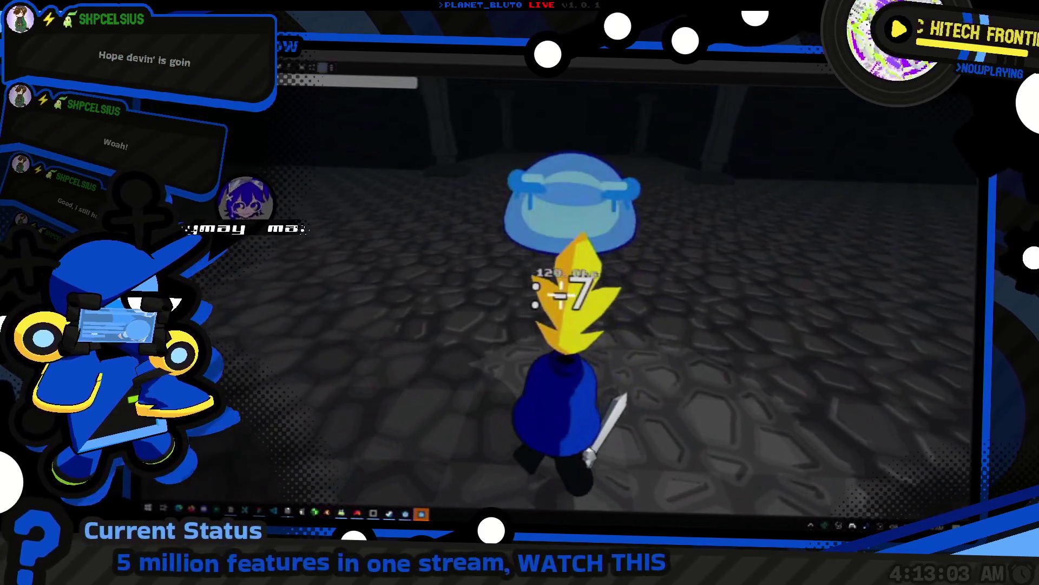
pyautogui.click(560, 295)
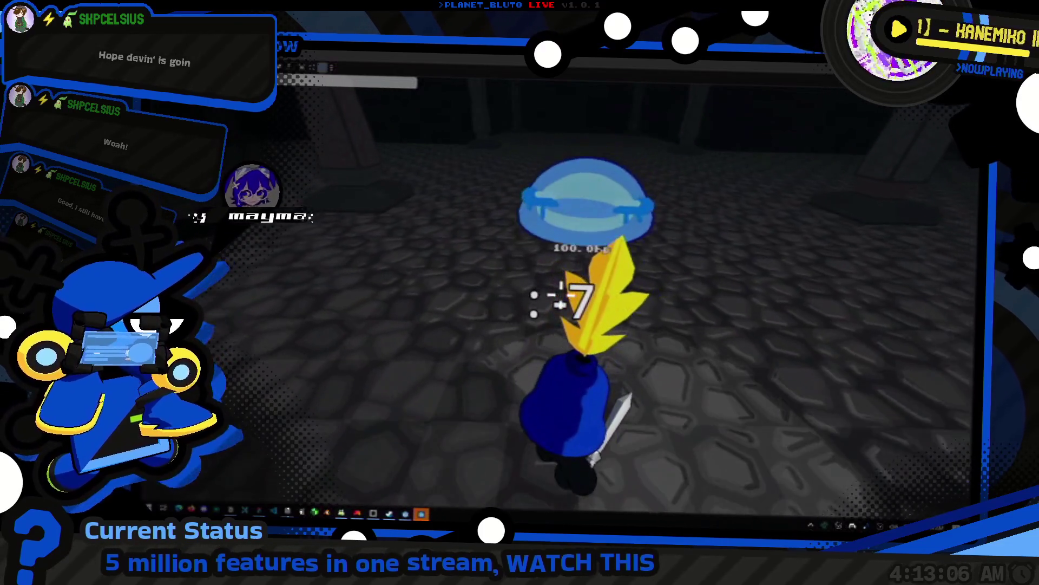
pyautogui.click(560, 298)
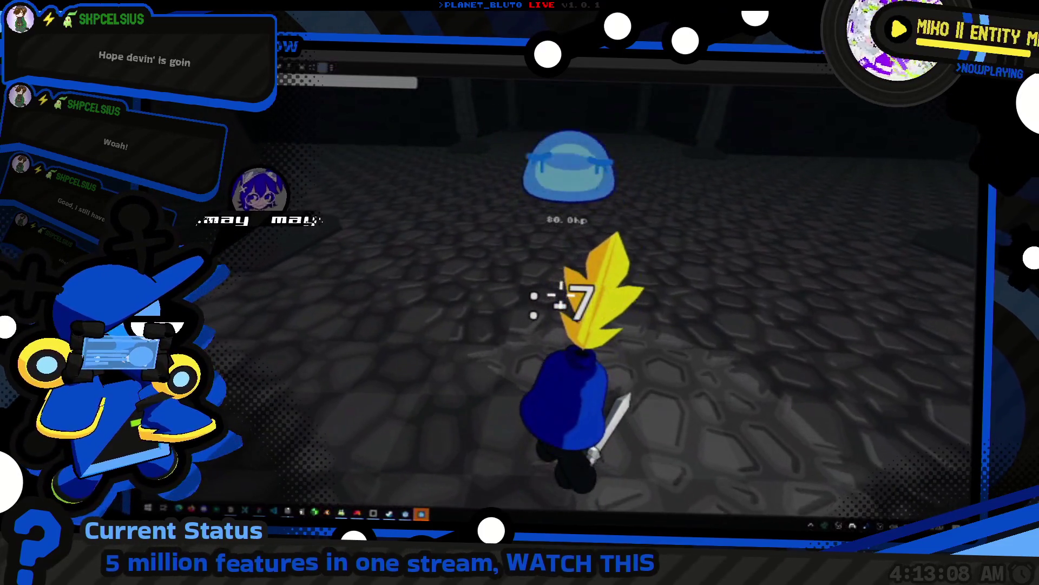
pyautogui.click(560, 297)
pyautogui.click(560, 295)
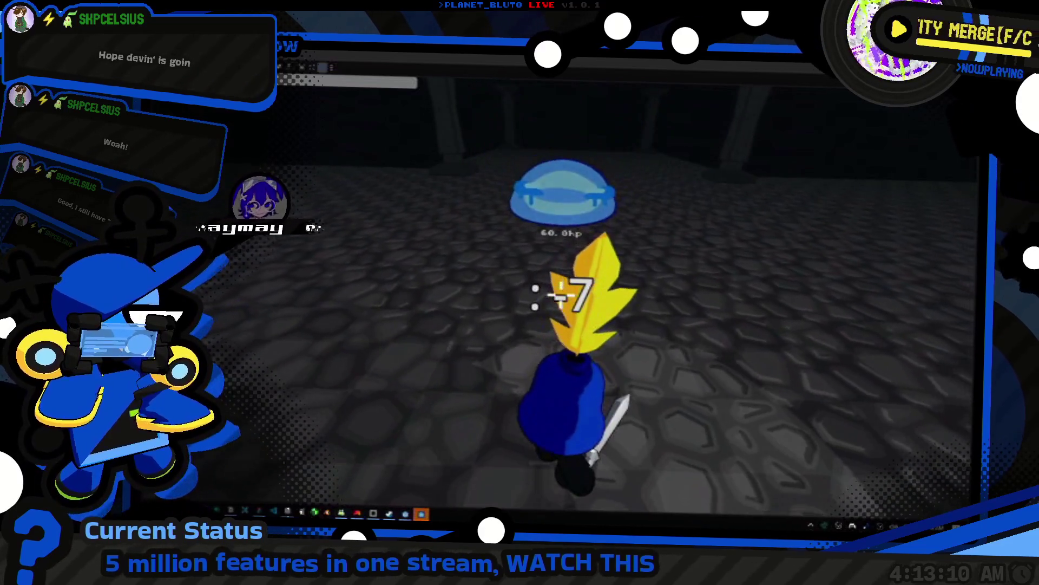
pyautogui.click(560, 295)
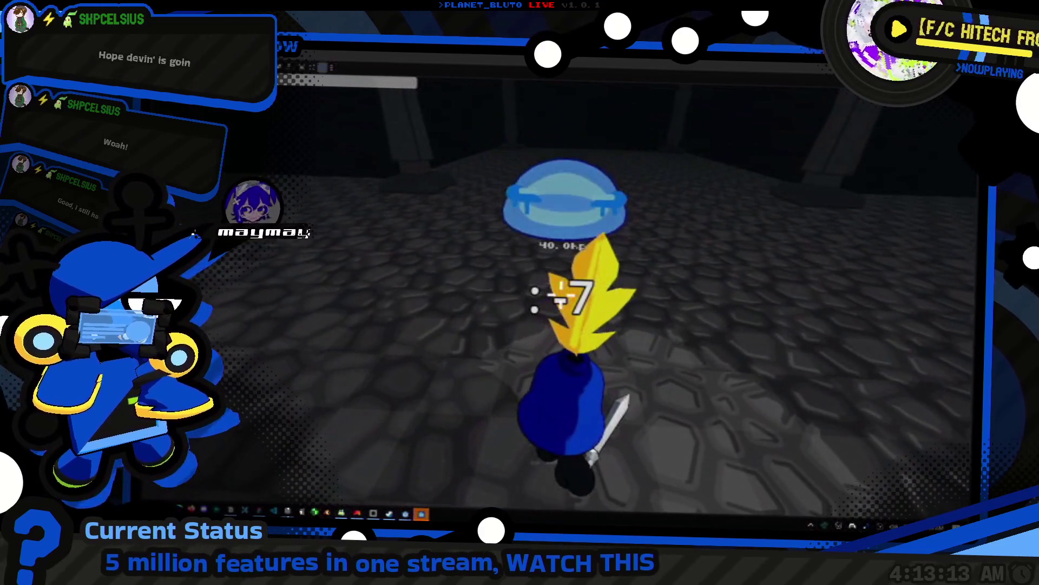
pyautogui.click(560, 293)
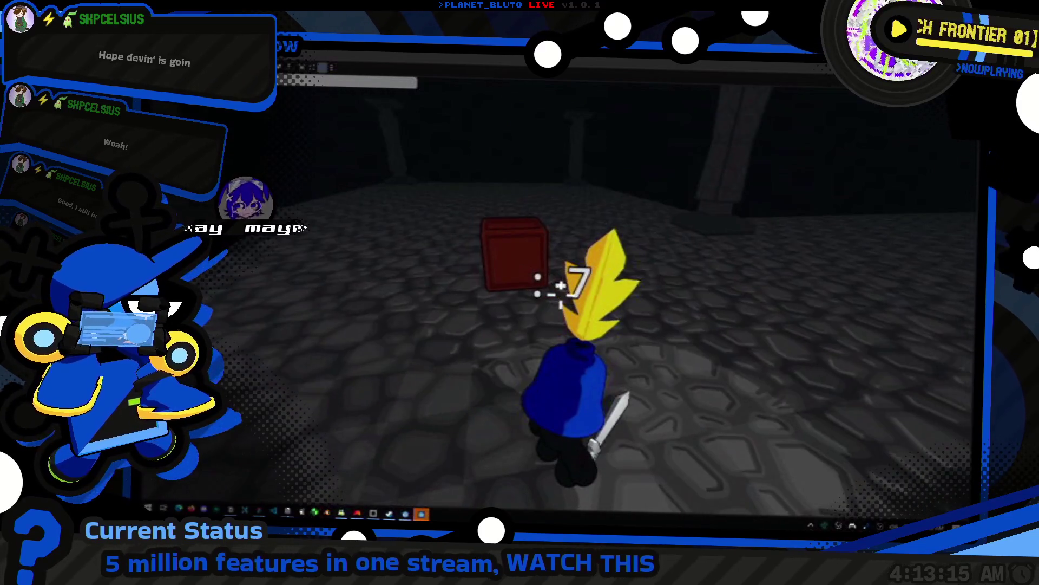
# - Walk past the crate to a slime, dodge around it, and slash it twice
pyautogui.press('w')
pyautogui.press('w')
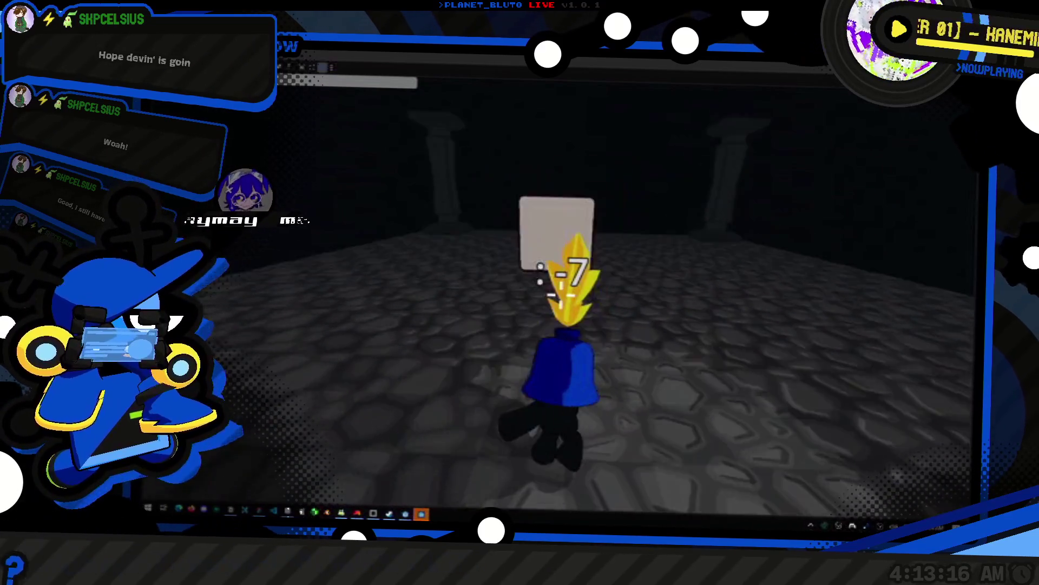
pyautogui.press('w')
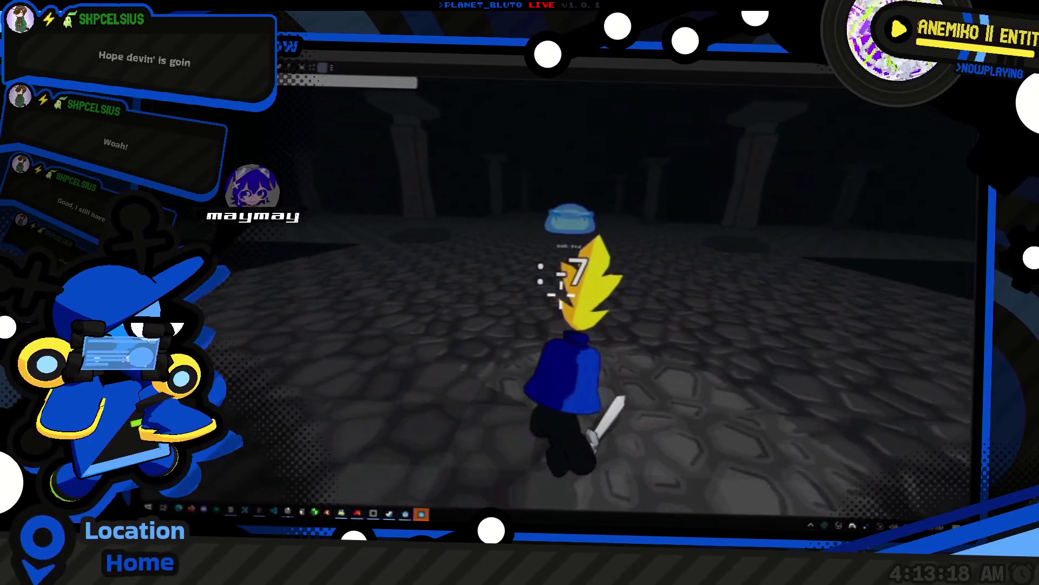
pyautogui.press('w')
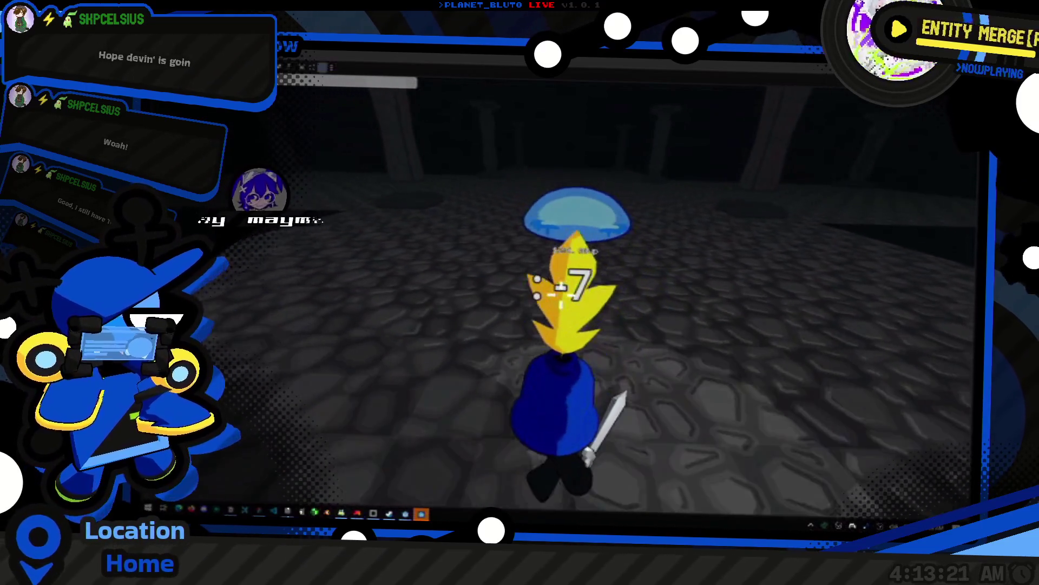
pyautogui.press('s')
pyautogui.press('w')
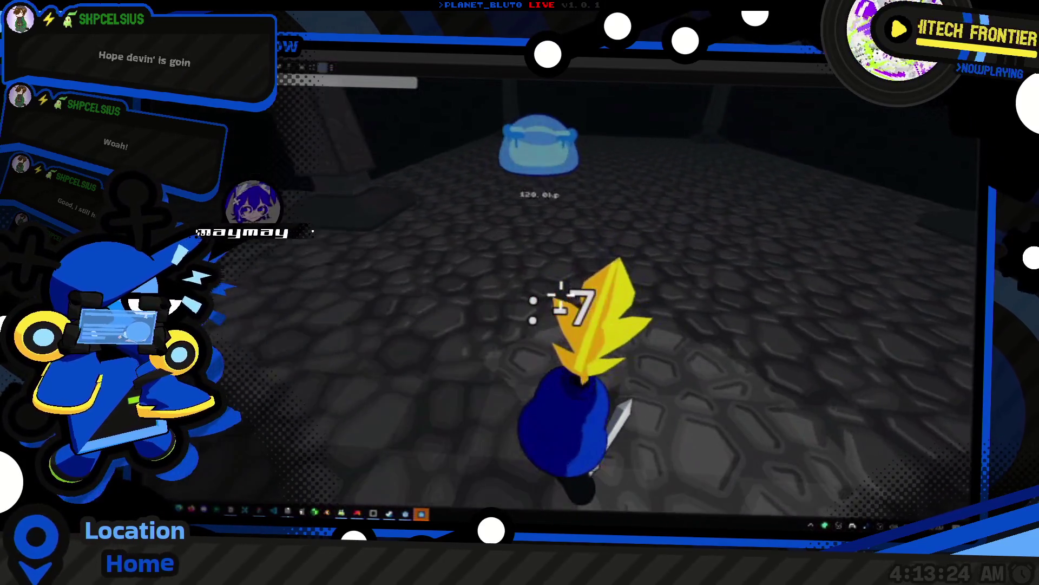
pyautogui.click(560, 304)
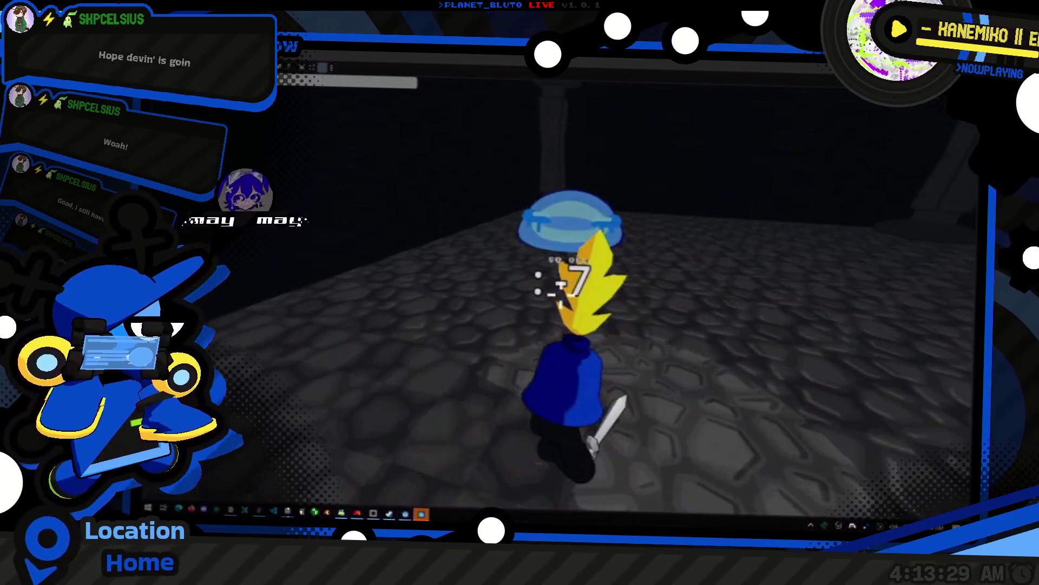
pyautogui.click(560, 295)
# - Back away from the slime, then strike it down to 20 hp
pyautogui.press('s')
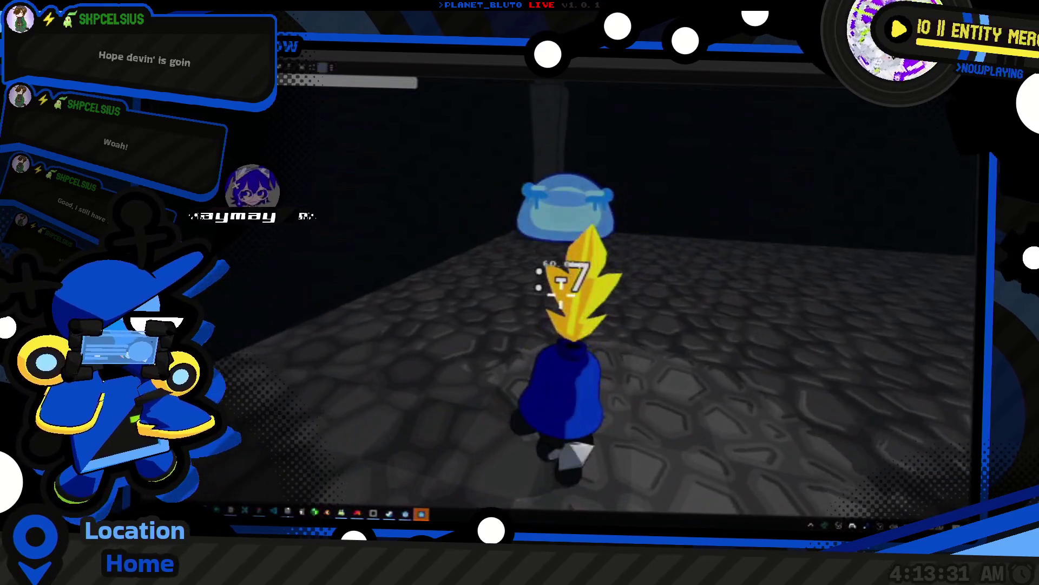
pyautogui.press('s')
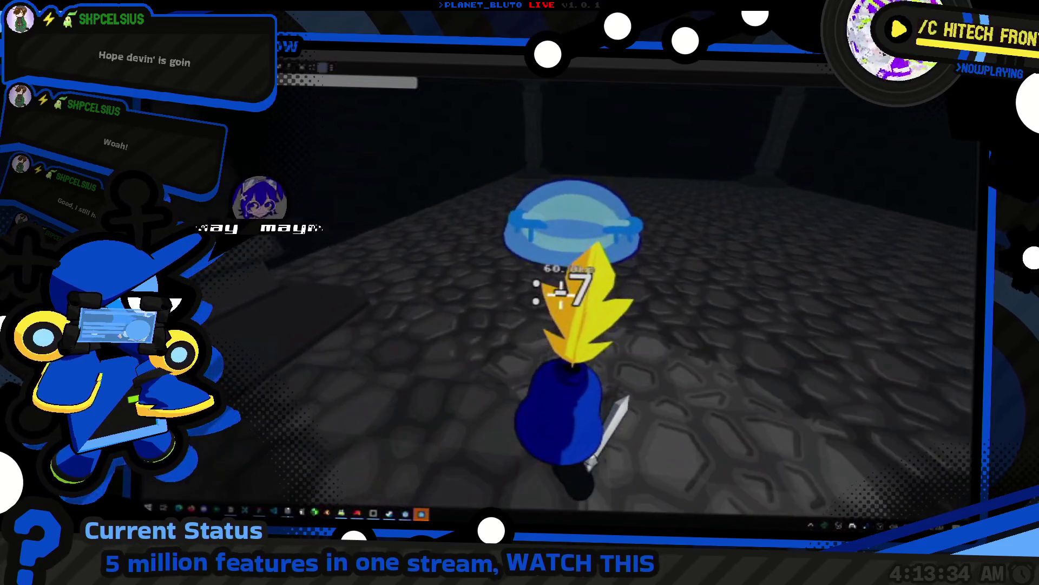
pyautogui.press('s')
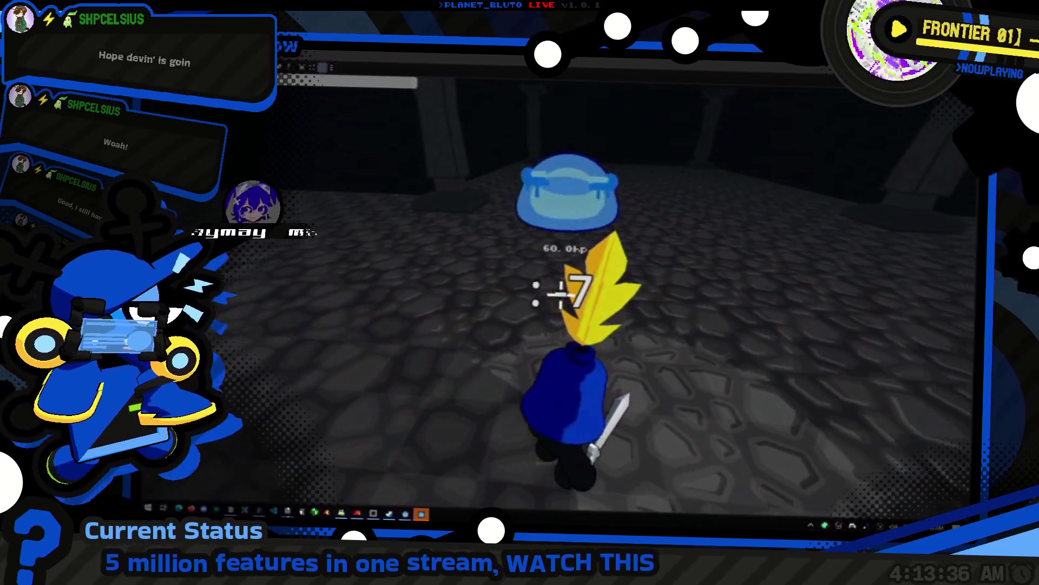
pyautogui.press('s')
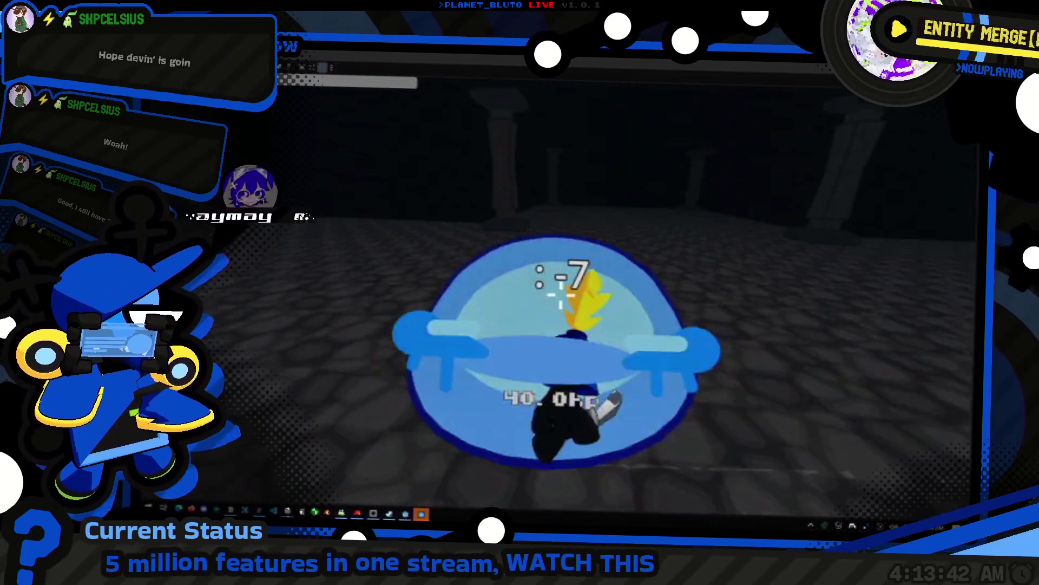
pyautogui.click(561, 295)
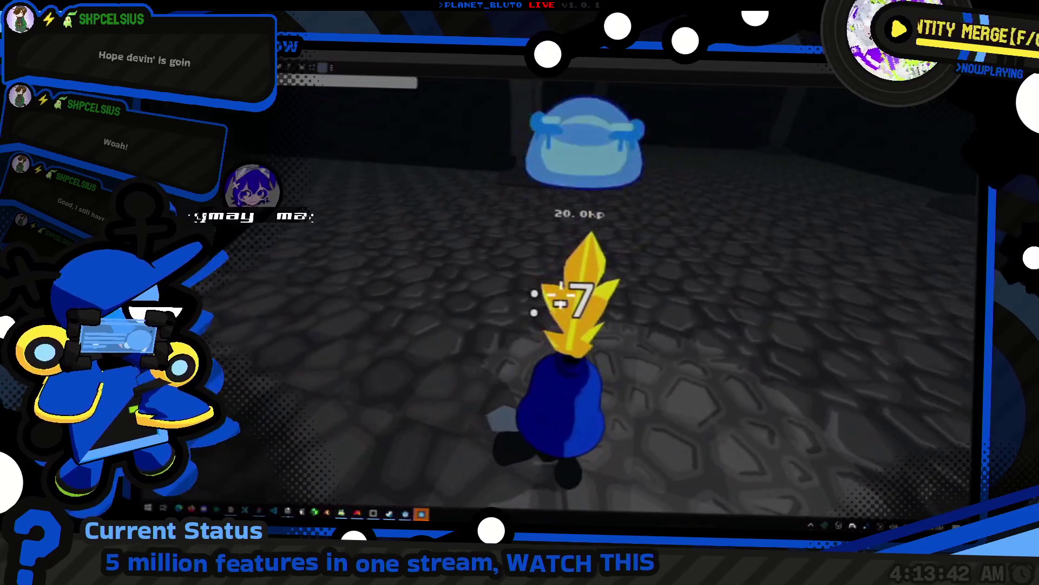
pyautogui.click(561, 295)
# - Run across the room to a fresh slime and slash it from 100 hp until it dies
pyautogui.press('w')
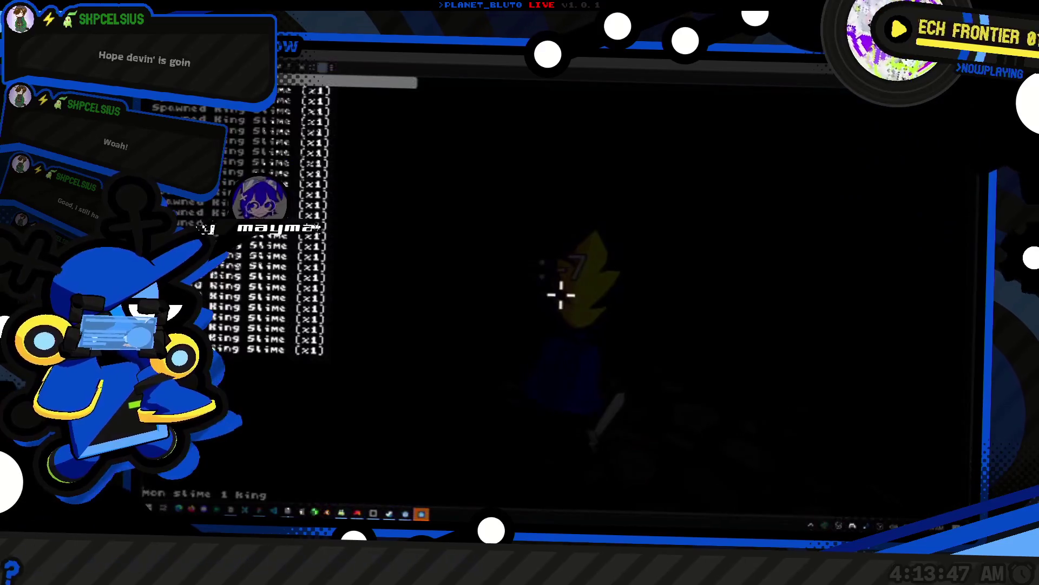
pyautogui.press('w')
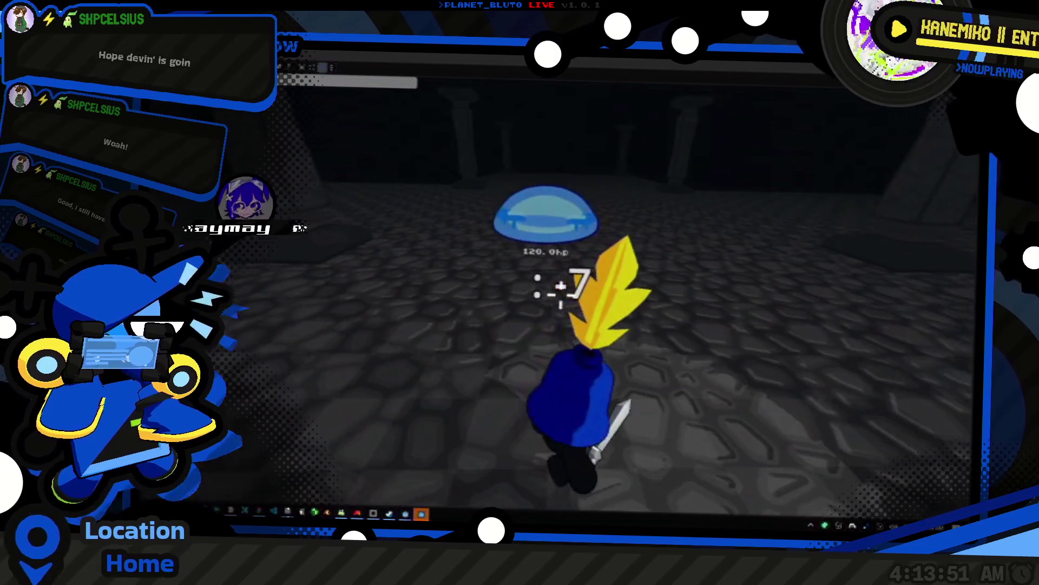
pyautogui.click(561, 295)
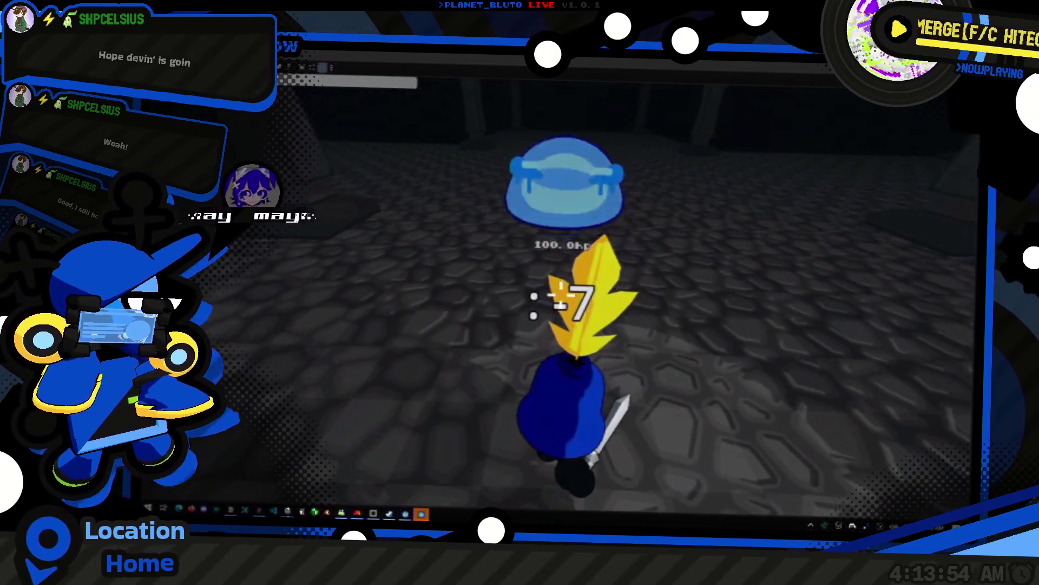
pyautogui.click(561, 295)
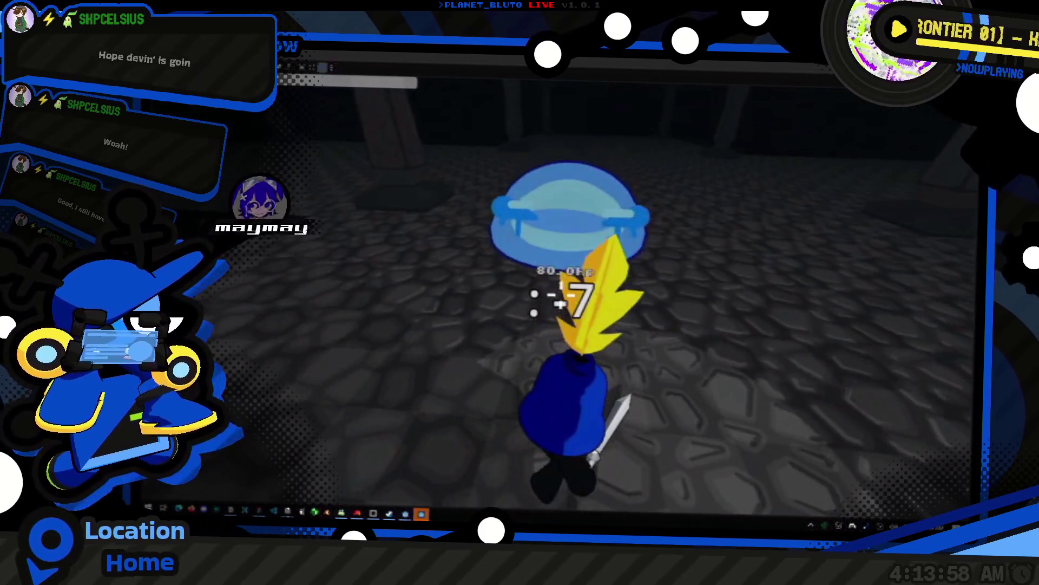
pyautogui.click(561, 295)
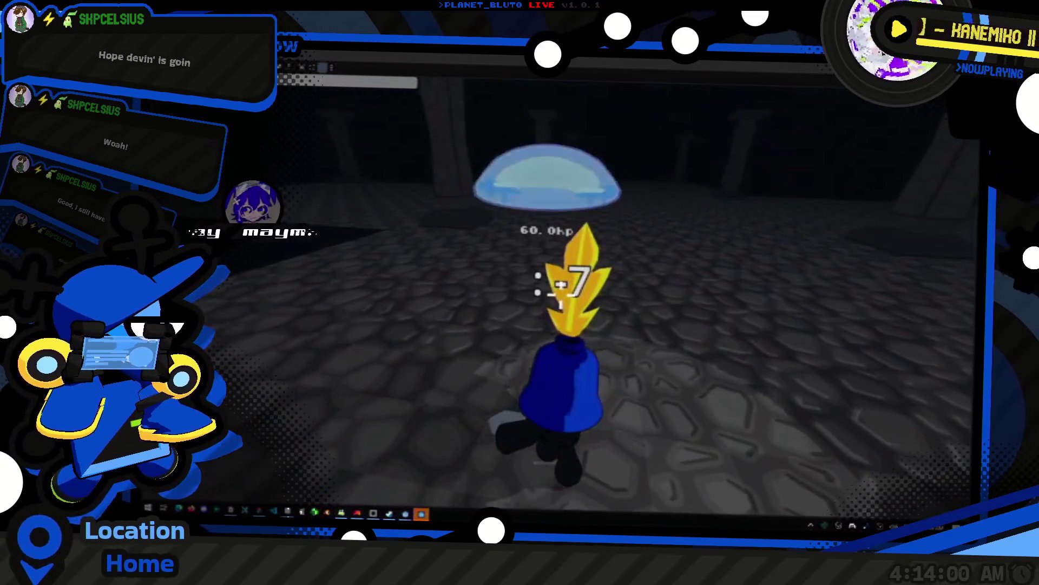
pyautogui.click(561, 295)
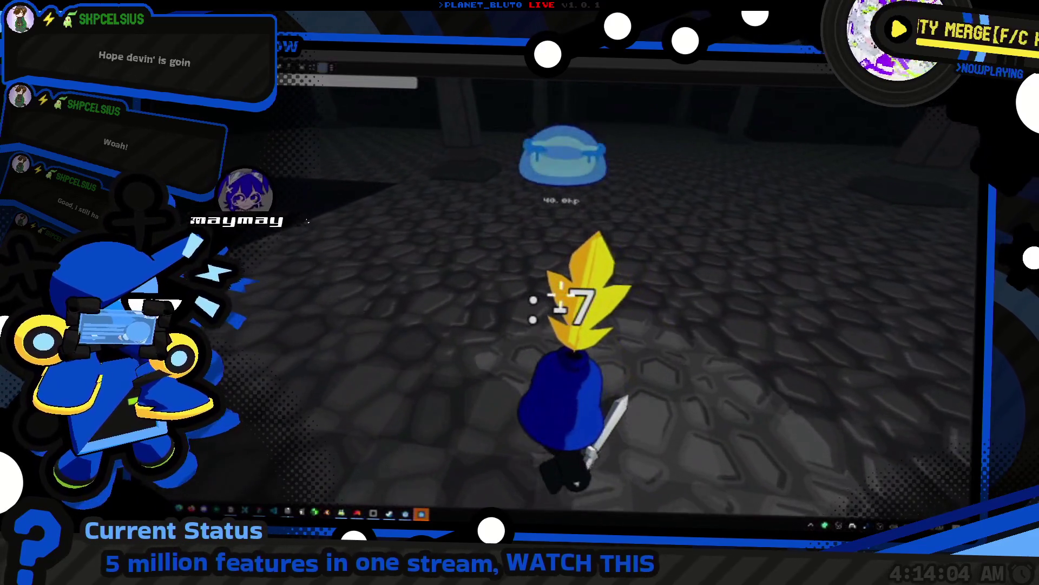
pyautogui.click(561, 295)
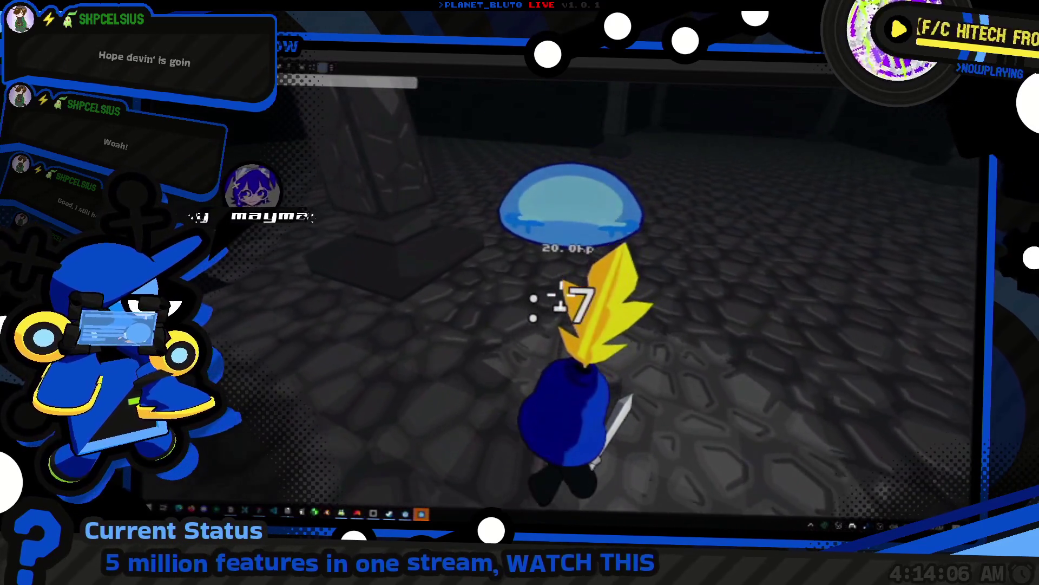
pyautogui.click(561, 295)
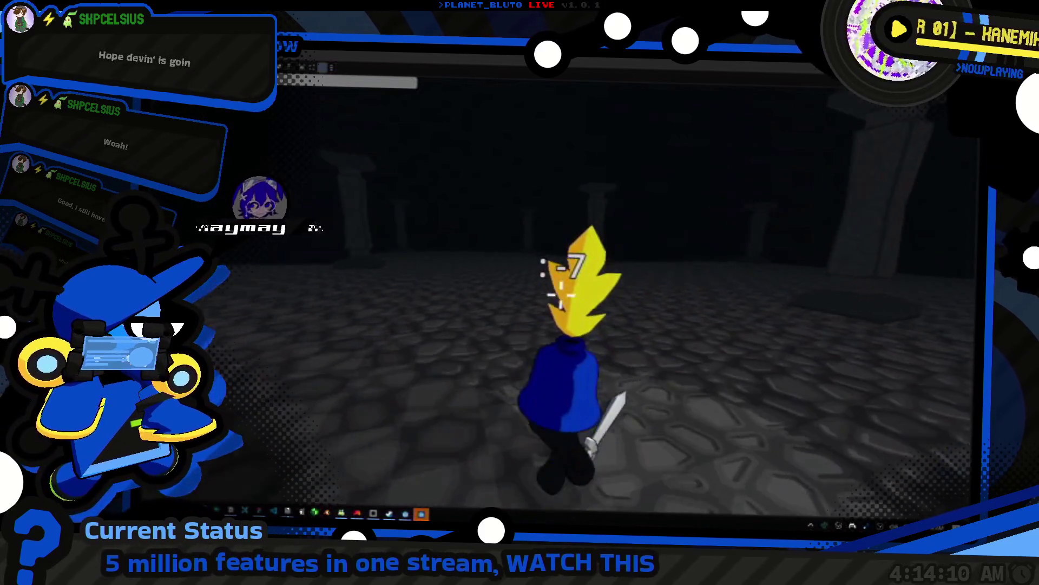
# - Slash a new slime down to 80 hp, bring up the console, and run back to the slime
pyautogui.click(561, 293)
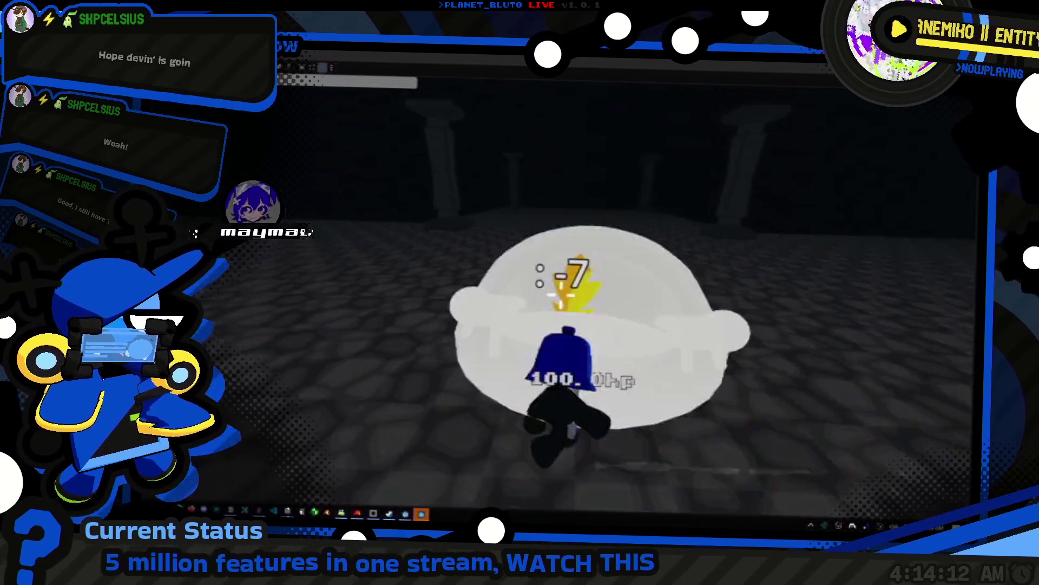
pyautogui.click(561, 294)
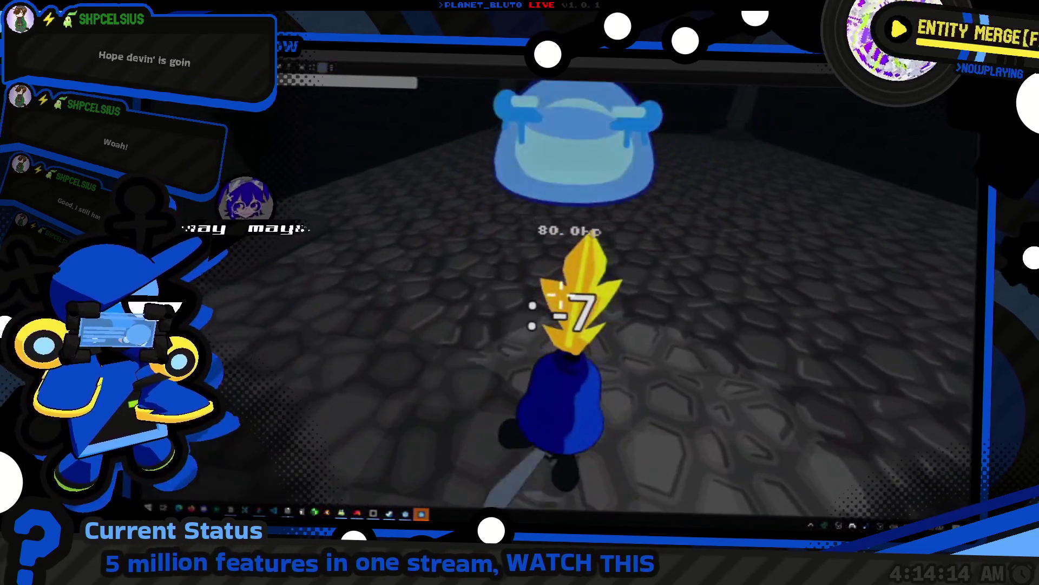
pyautogui.click(561, 294)
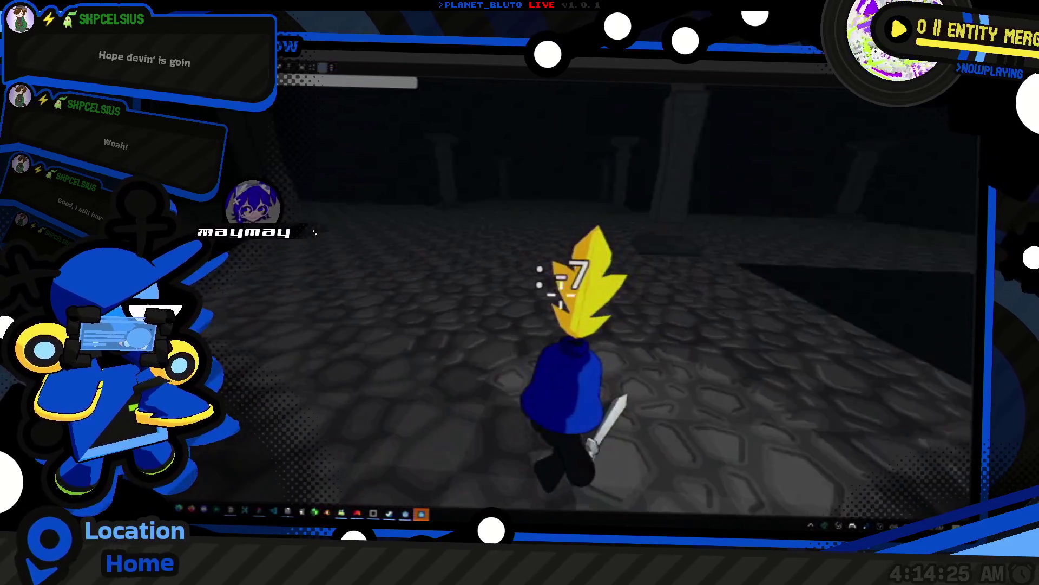
pyautogui.press('`')
pyautogui.press('w')
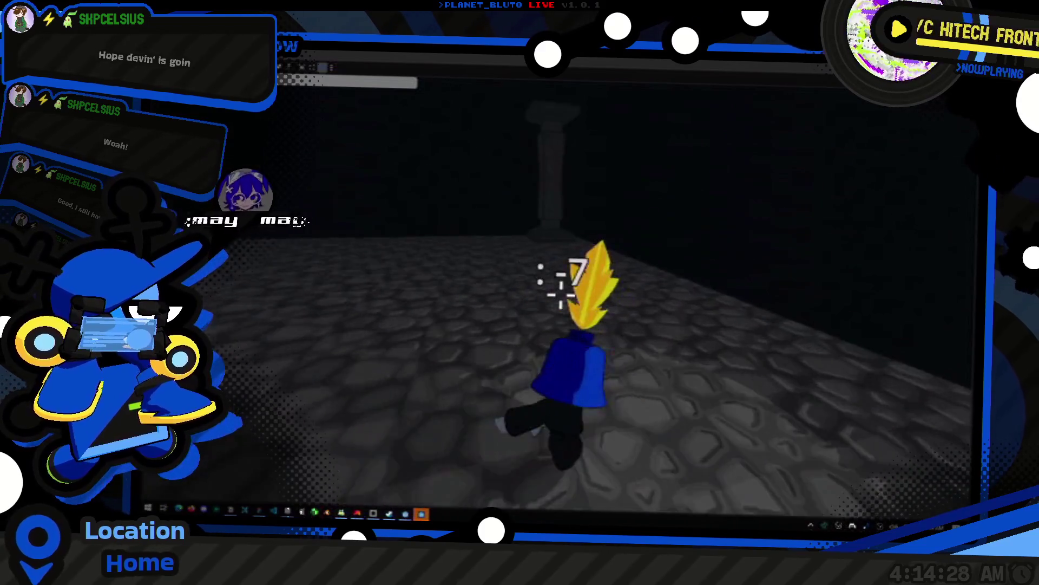
pyautogui.press('w')
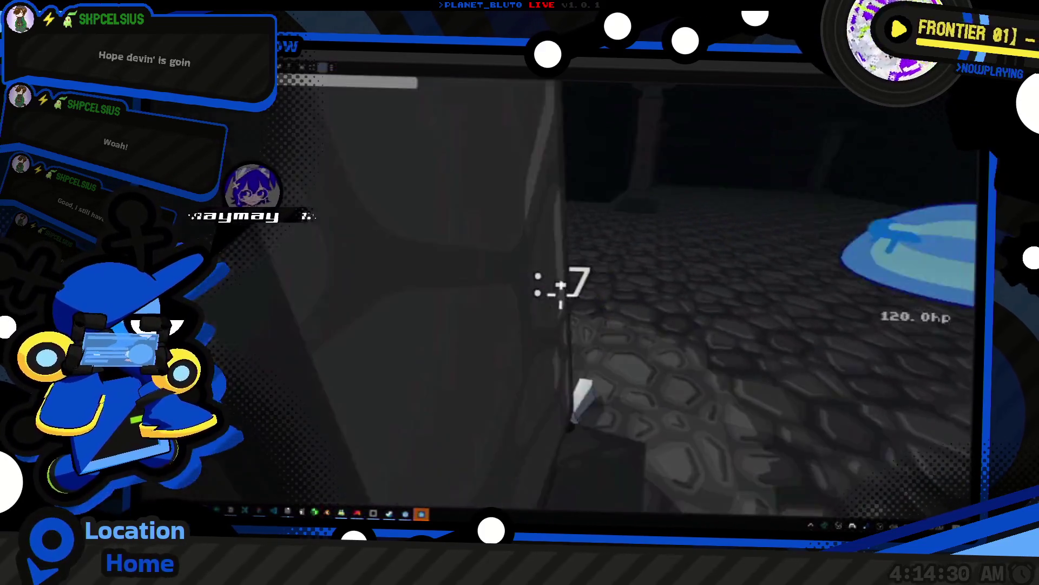
pyautogui.press('s')
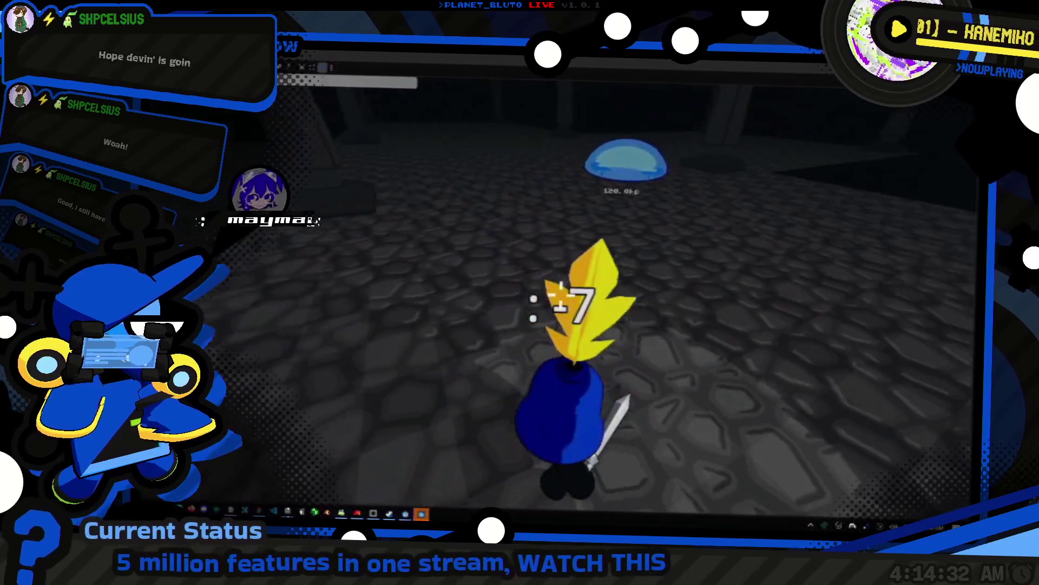
pyautogui.press('w')
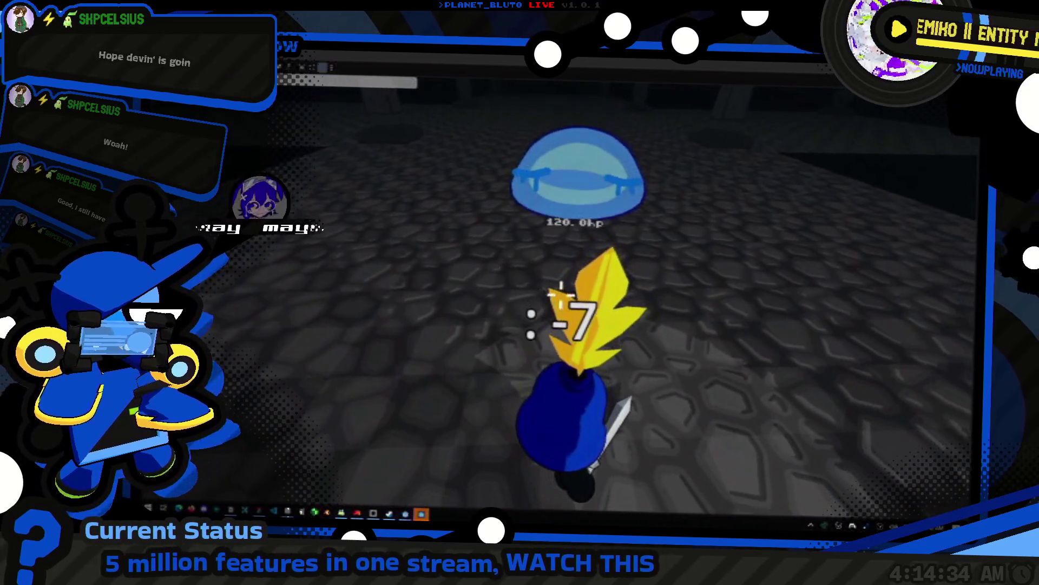
# - Slash the new slime from 100 through 80, 60, 40 and 20 hp until it dies
pyautogui.click(561, 294)
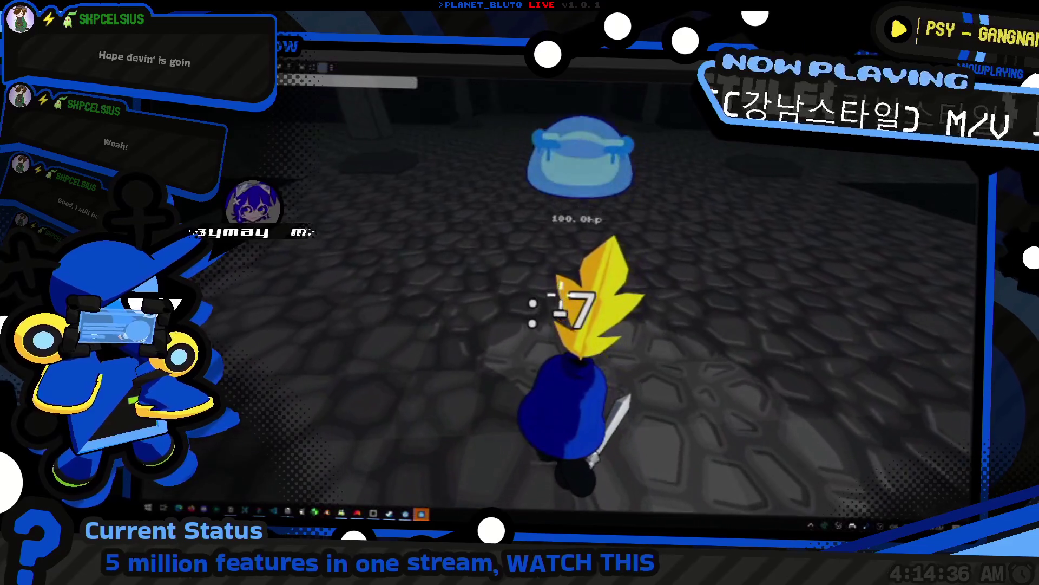
pyautogui.click(561, 294)
pyautogui.click(562, 294)
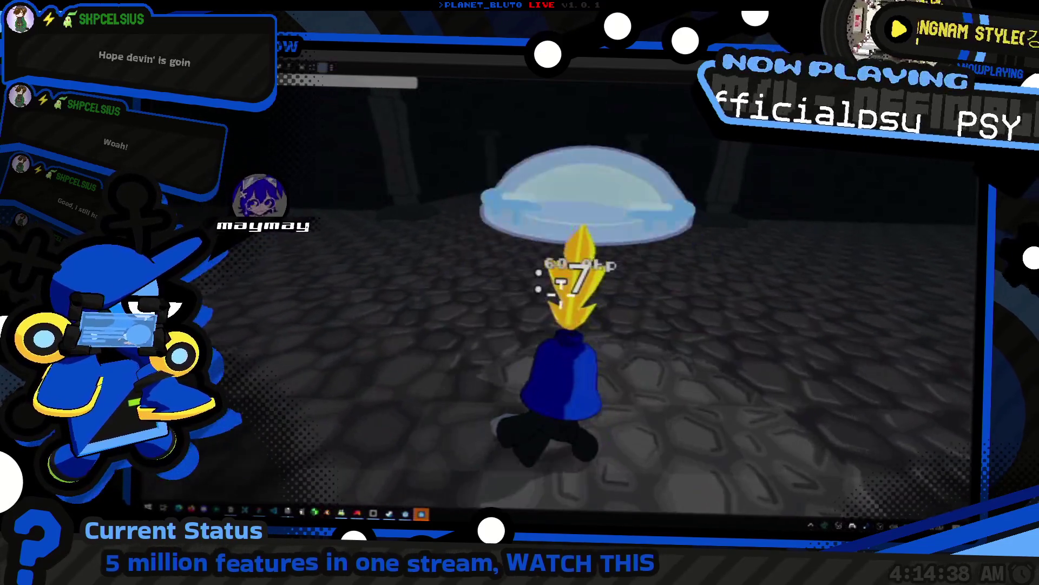
pyautogui.click(561, 294)
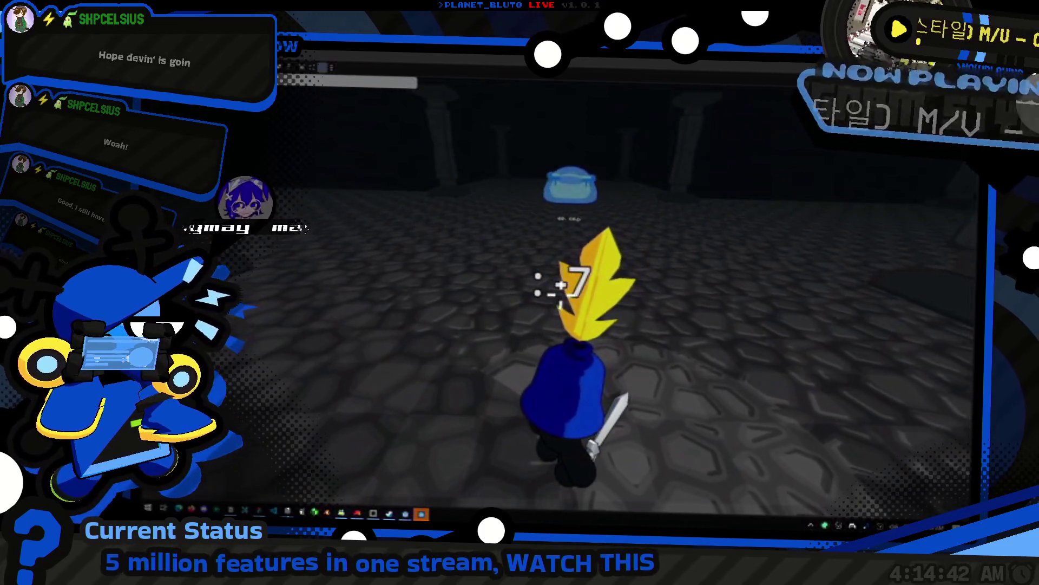
pyautogui.click(559, 291)
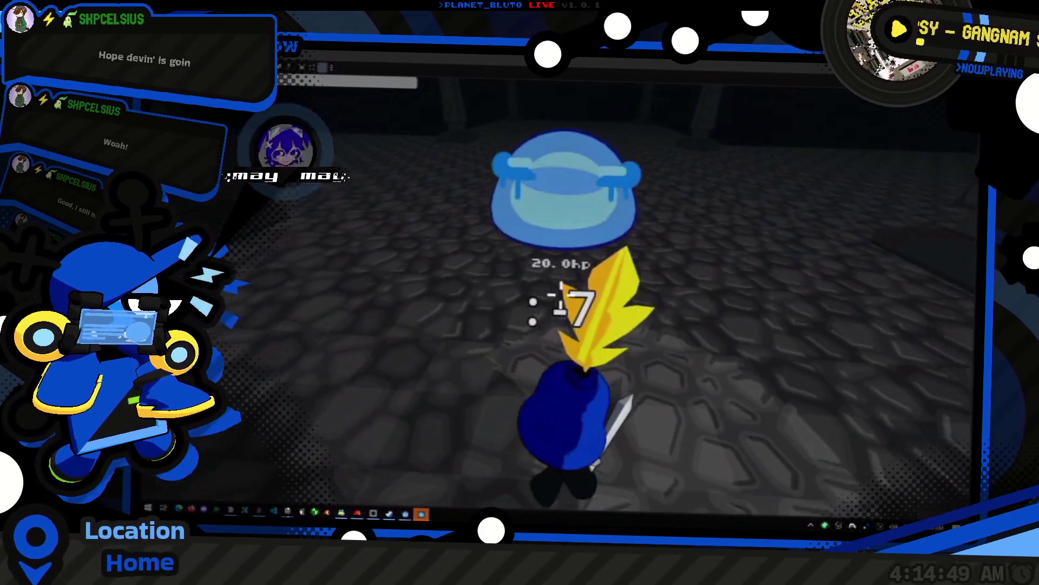
pyautogui.click(560, 293)
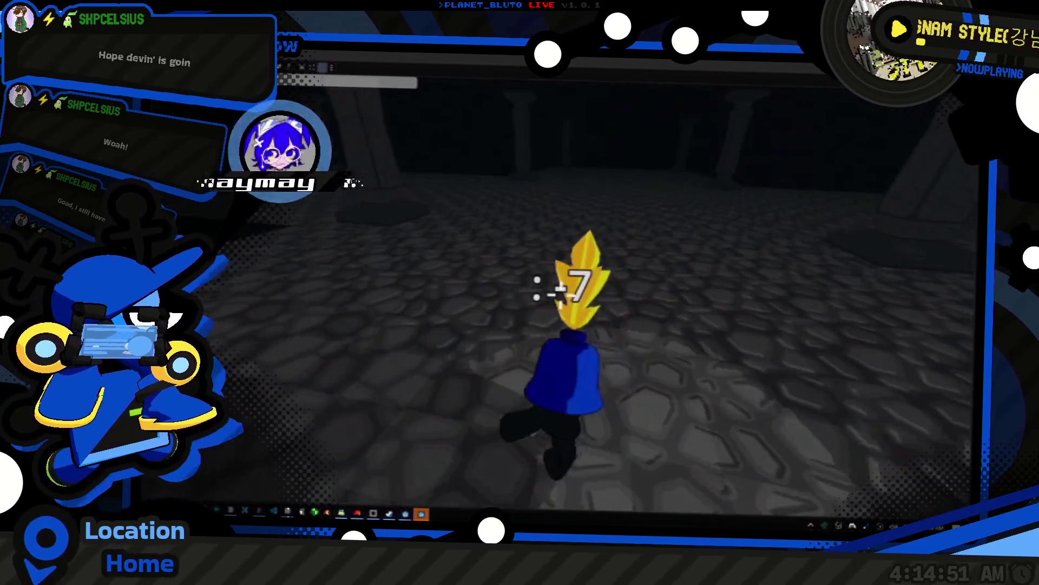
# - Spawn another slime with the 1 key, approach it, and toggle the in-game console
pyautogui.press('1')
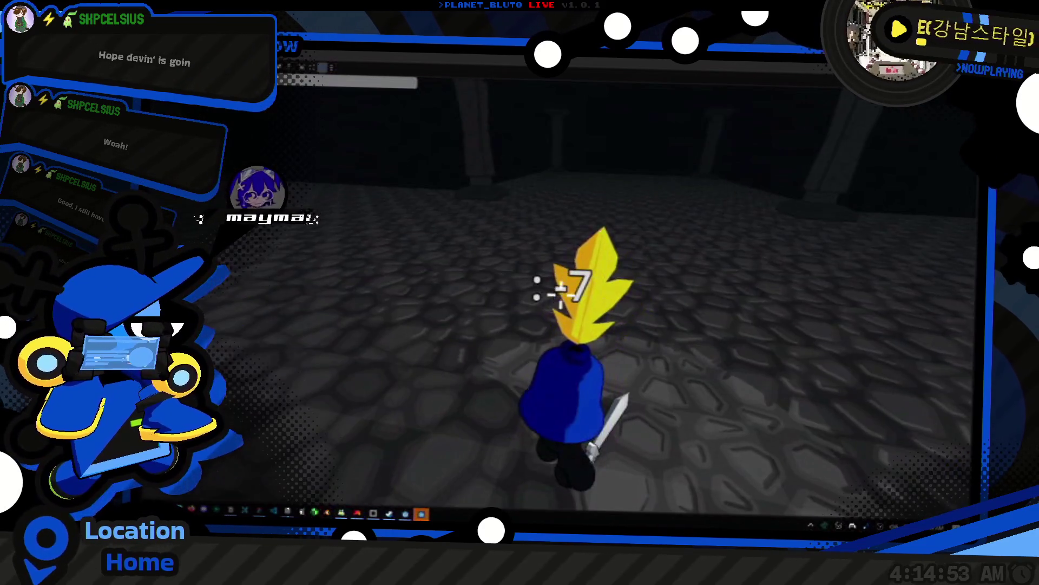
pyautogui.press('w')
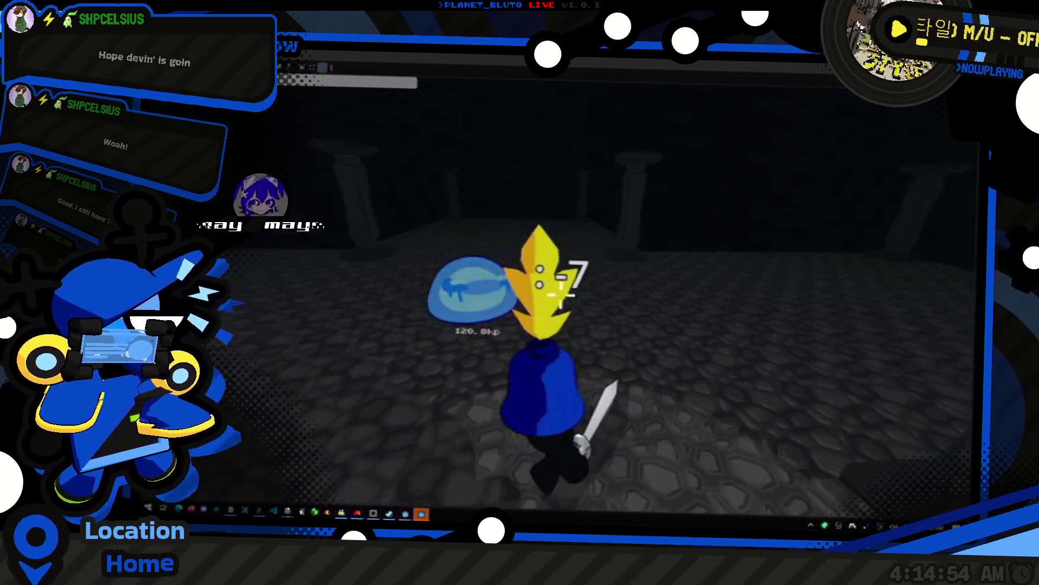
pyautogui.press('s')
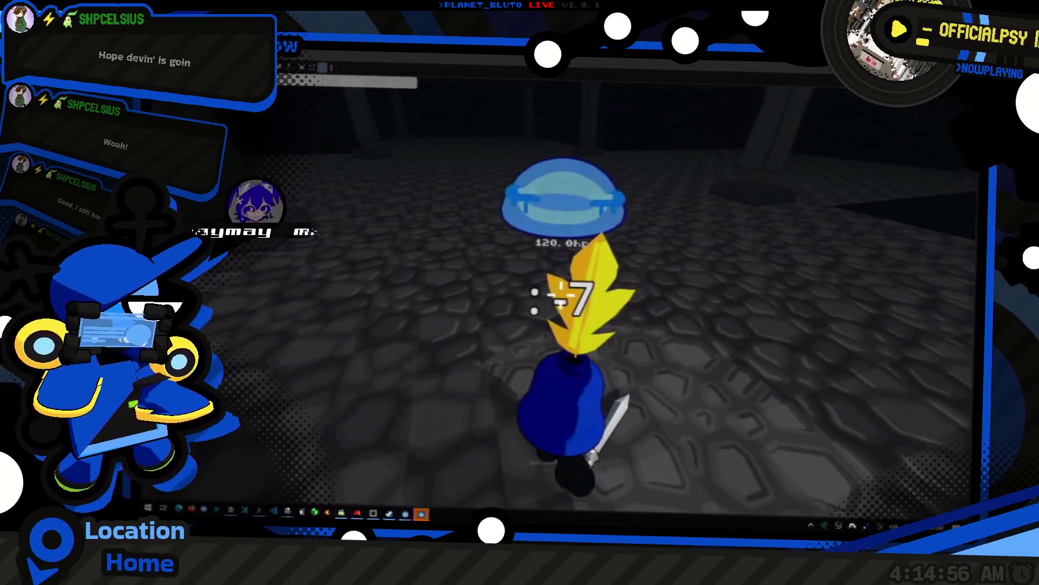
pyautogui.press('`')
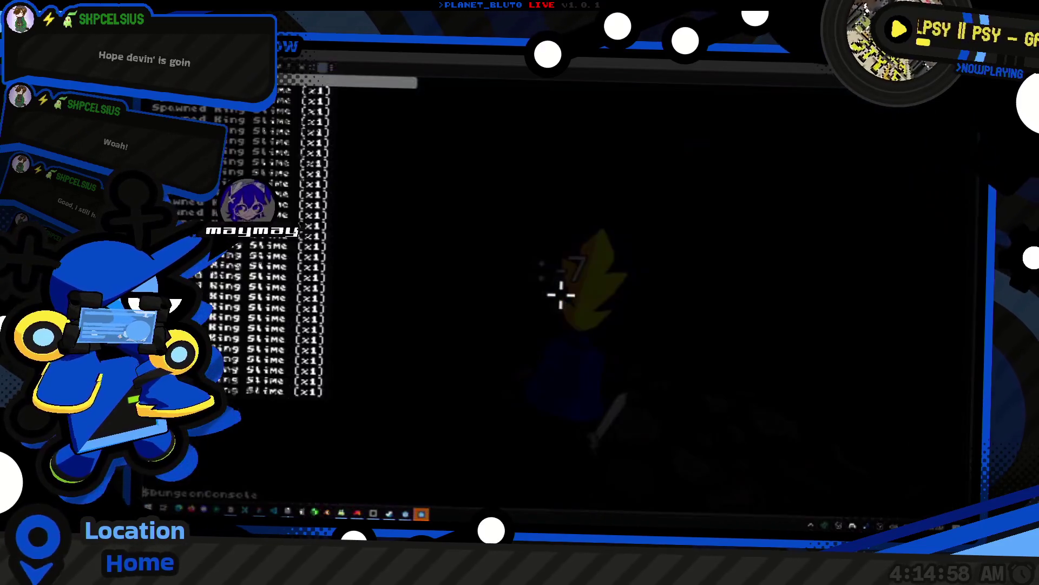
# - Walk the knight past the crate, slash the slime from 120 to 80 HP, and return to the editor
pyautogui.press('`')
pyautogui.press('w')
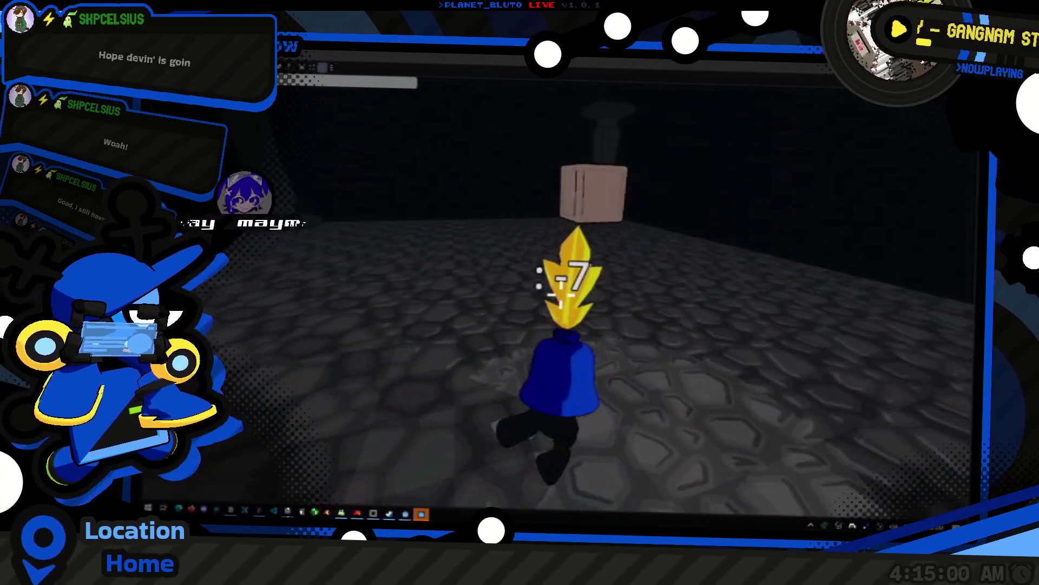
pyautogui.press('w')
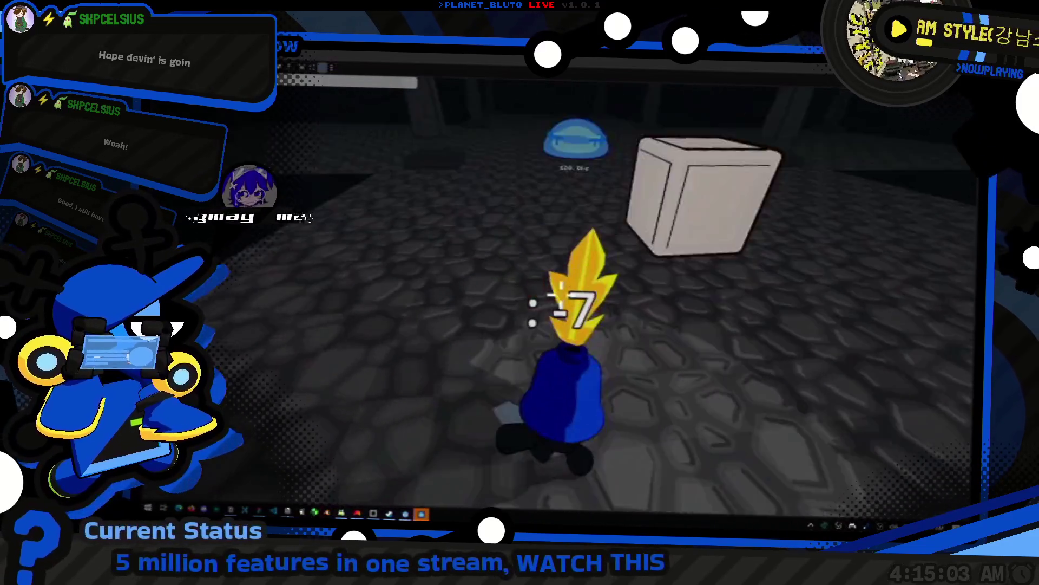
pyautogui.press('w')
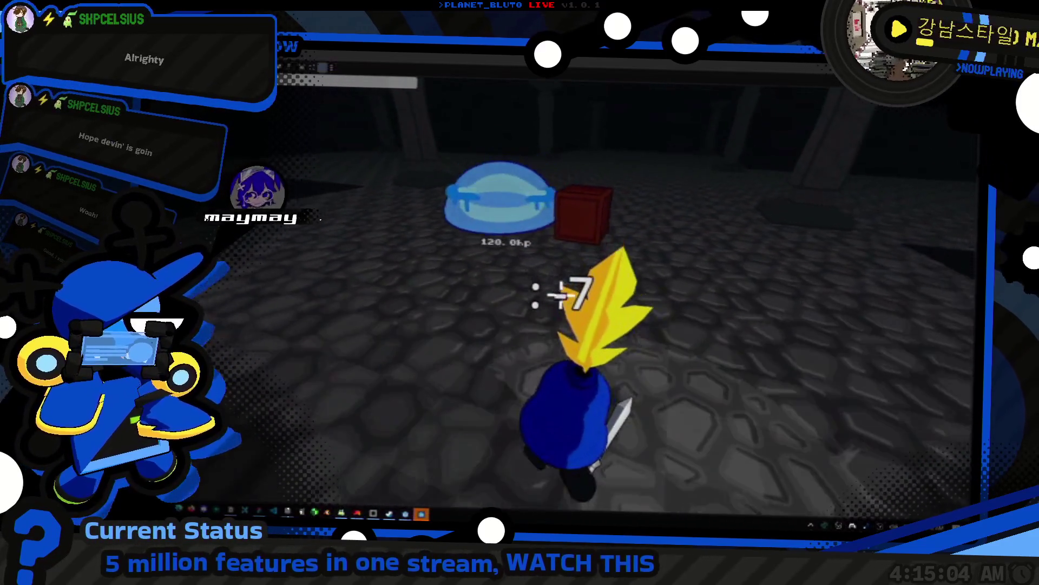
pyautogui.press('w')
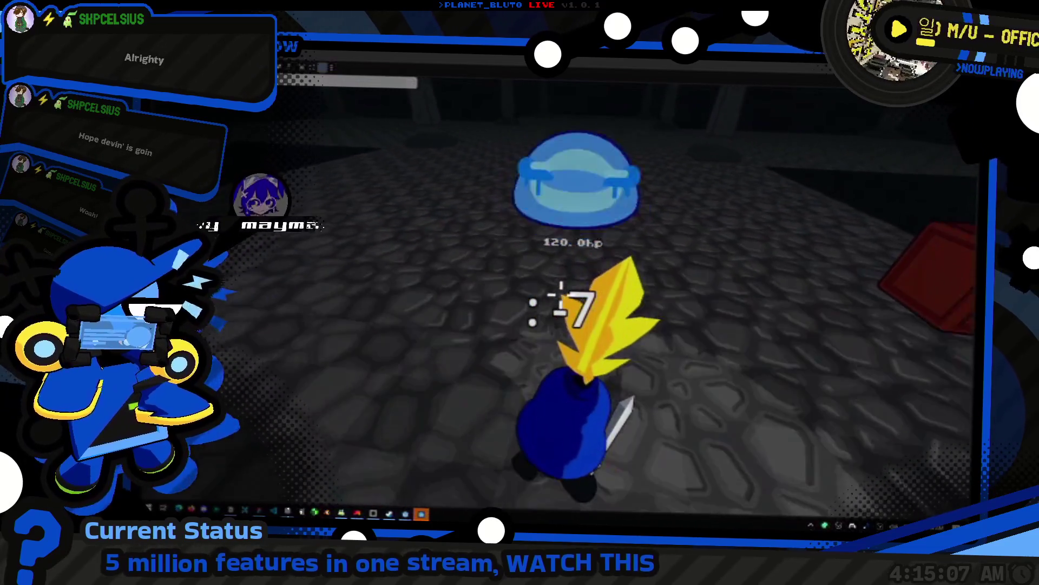
pyautogui.click(560, 298)
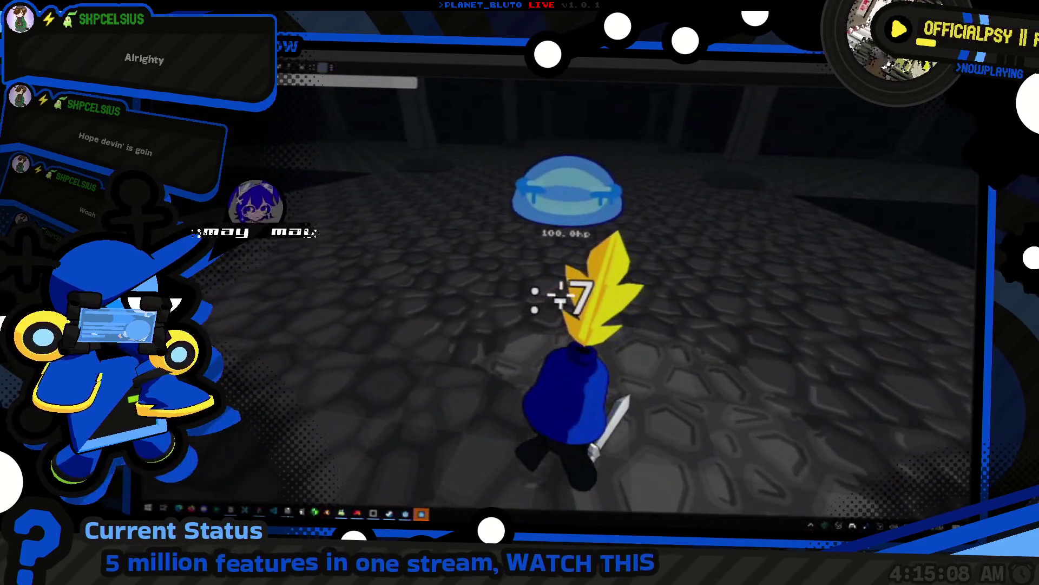
pyautogui.click(560, 298)
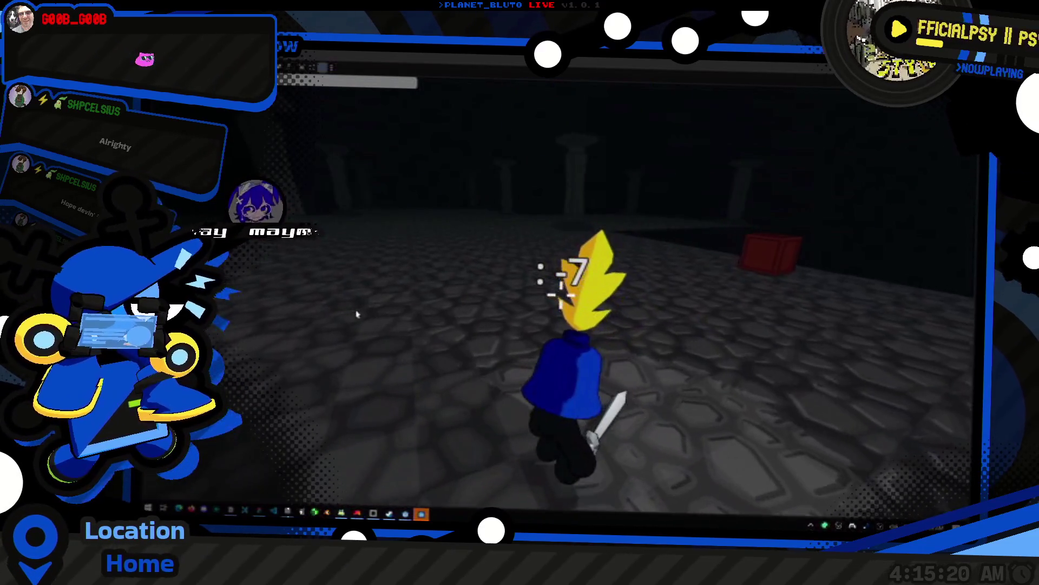
pyautogui.press('super+Tab')
pyautogui.press('Return')
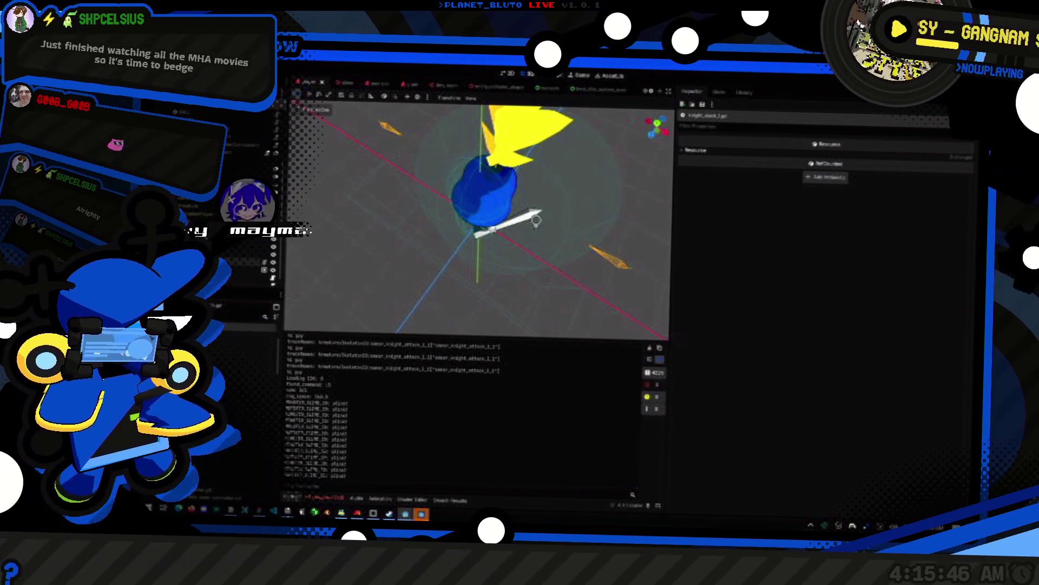
# - Move the knight's box collision shape down-left and hide the Output panel for a larger 3D view
pyautogui.click(536, 220)
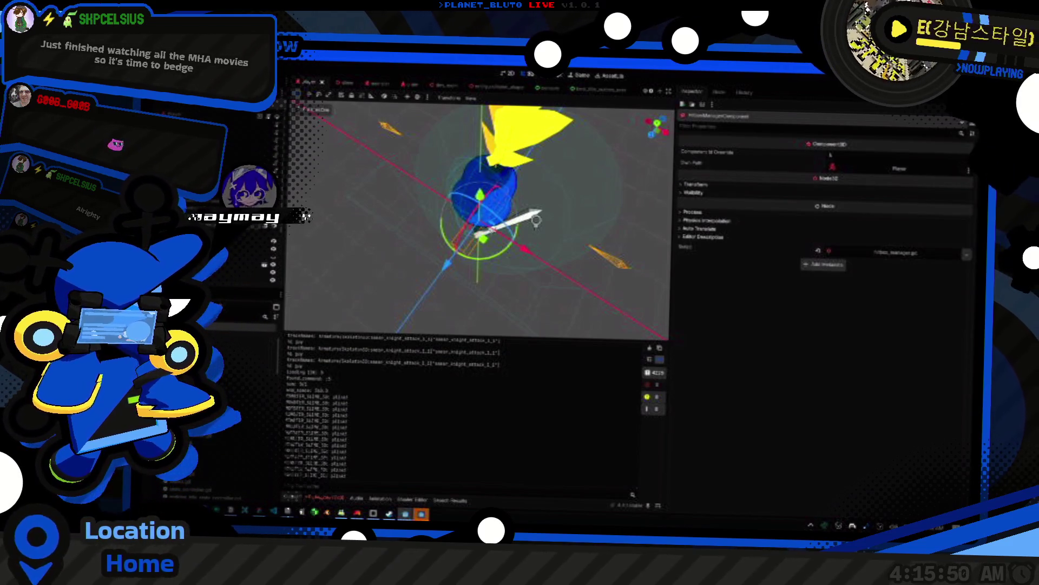
pyautogui.click(269, 272)
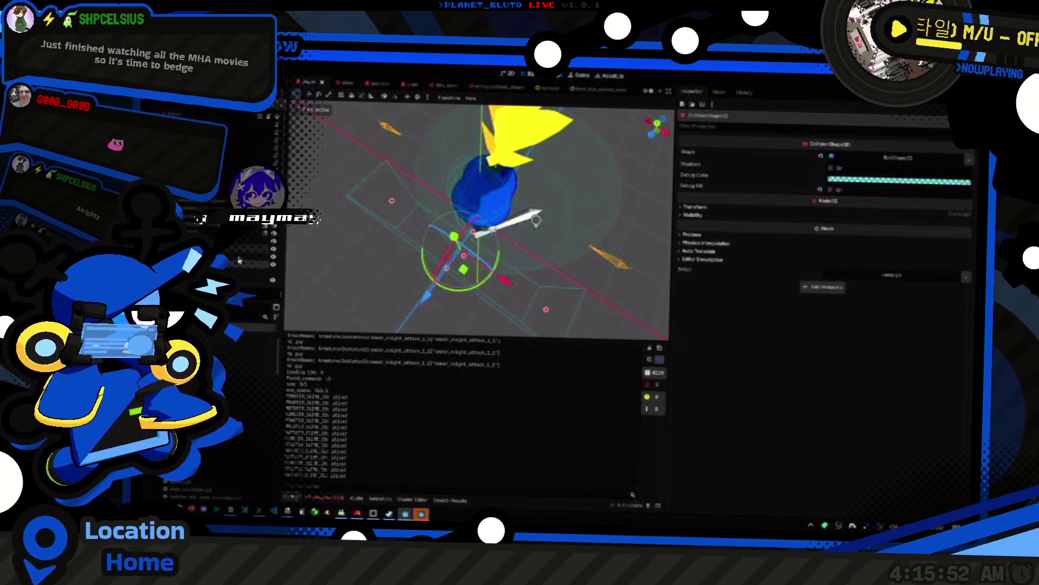
pyautogui.moveTo(474, 233)
pyautogui.mouseDown()
pyautogui.moveTo(469, 255)
pyautogui.moveTo(476, 162)
pyautogui.mouseUp()
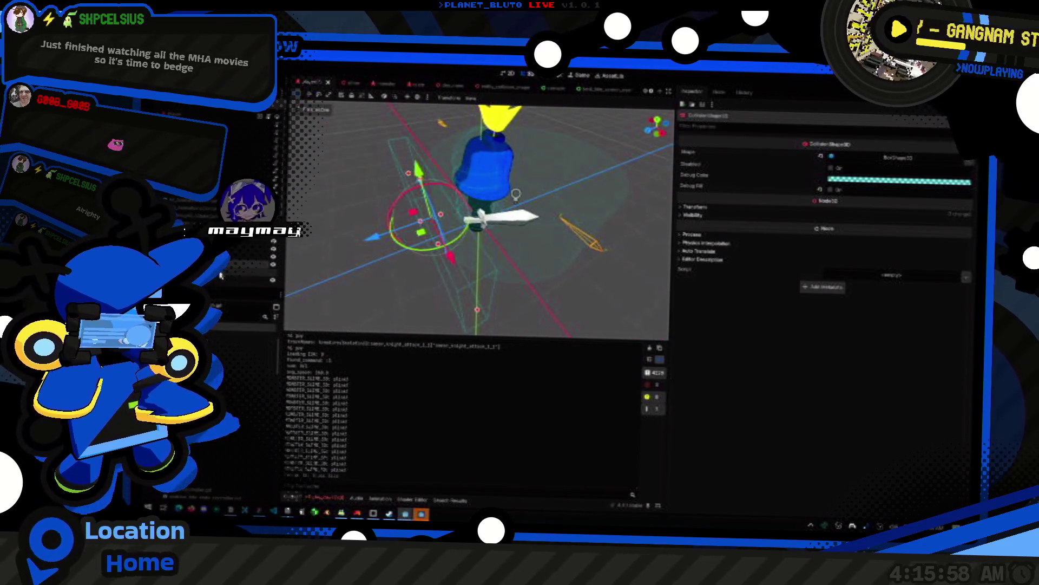
pyautogui.hotkey('ctrl', 'j')
pyautogui.moveTo(454, 251); pyautogui.dragTo(325, 280)
# - Select the cylinder collider, then bring up the knight's AnimationPlayer timeline
pyautogui.click(198, 217)
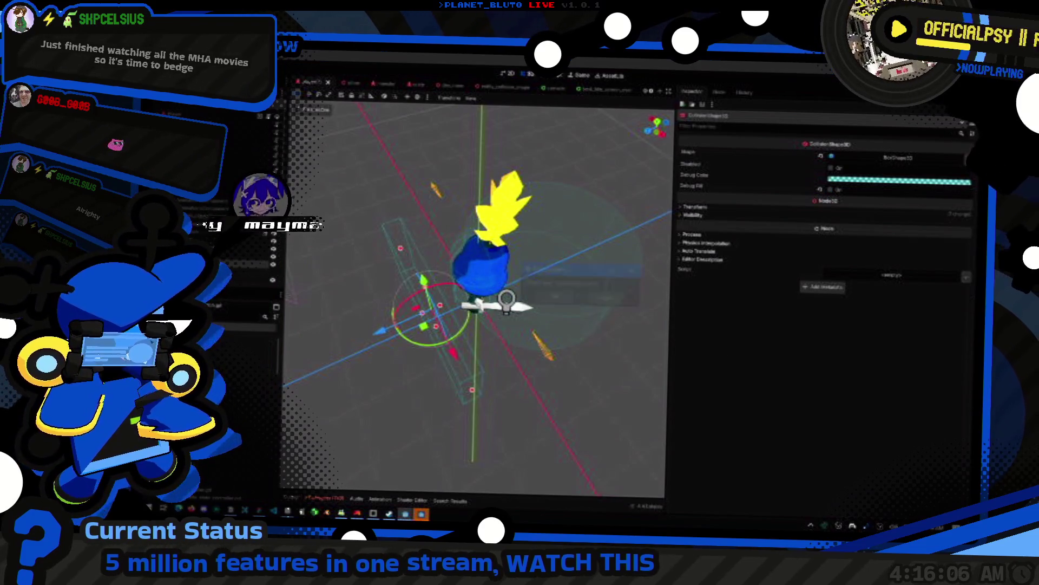
pyautogui.click(199, 228)
pyautogui.click(197, 217)
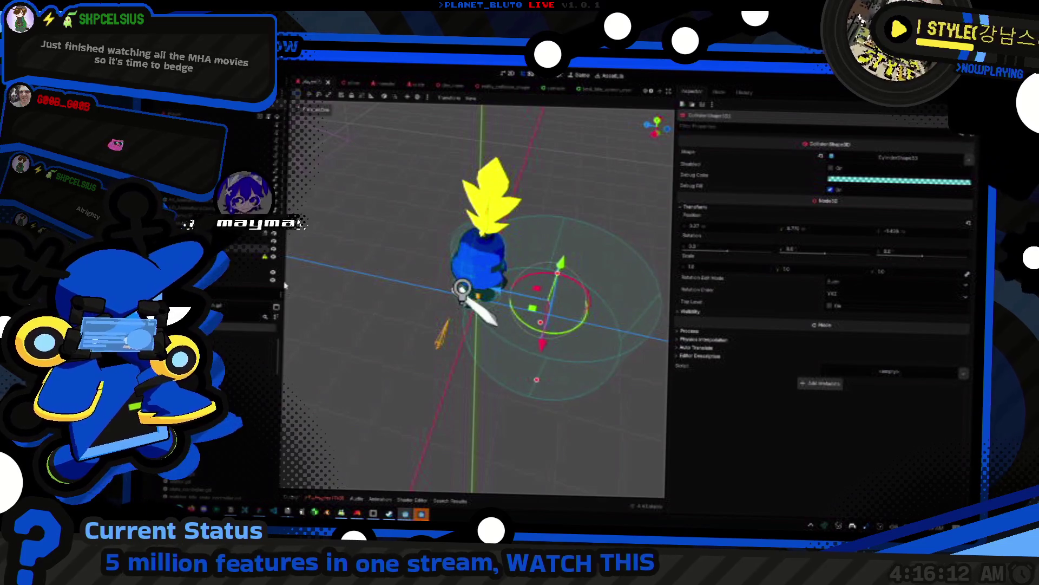
pyautogui.click(216, 238)
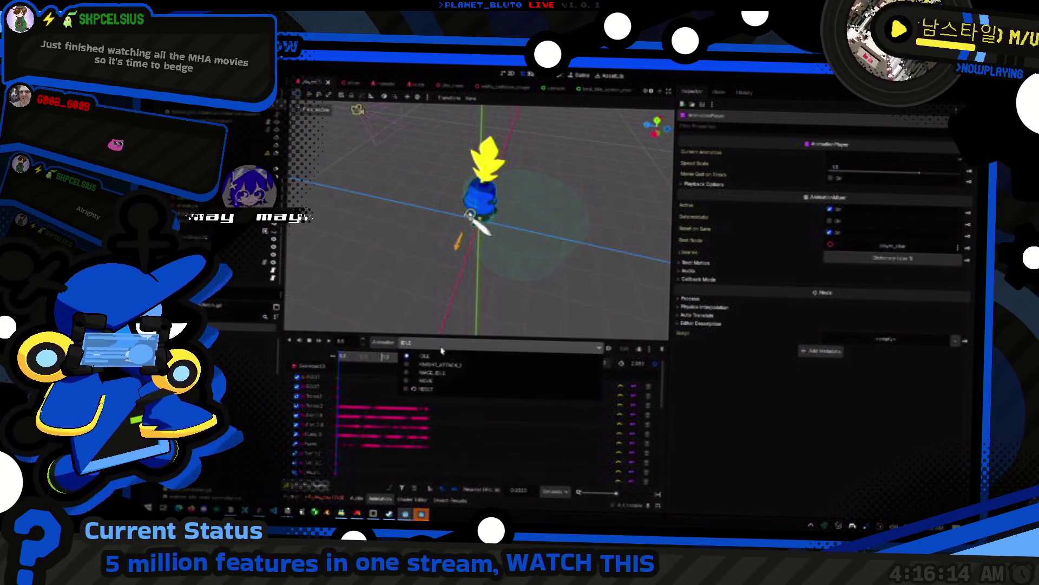
# - Scrub to the attack animation's opening frames and select the slash collider
pyautogui.scroll(5, 501, 255)
pyautogui.moveTo(348, 359); pyautogui.dragTo(344, 357)
pyautogui.scroll(-5, 344, 324)
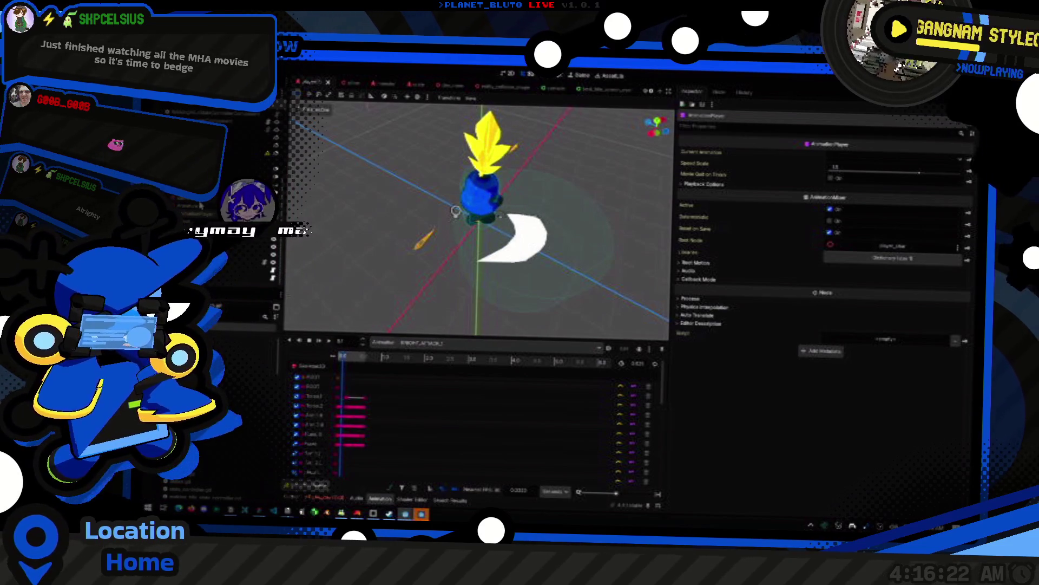
pyautogui.click(514, 238)
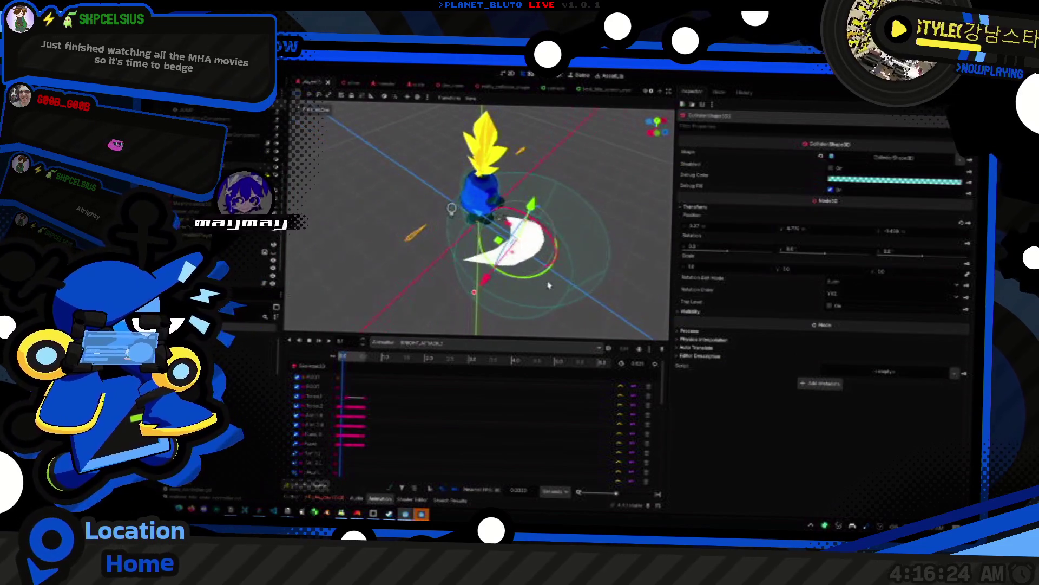
# - In top view, rotate and move the slash collider to cover the white crescent
pyautogui.moveTo(421, 274); pyautogui.dragTo(435, 278)
pyautogui.click(657, 120)
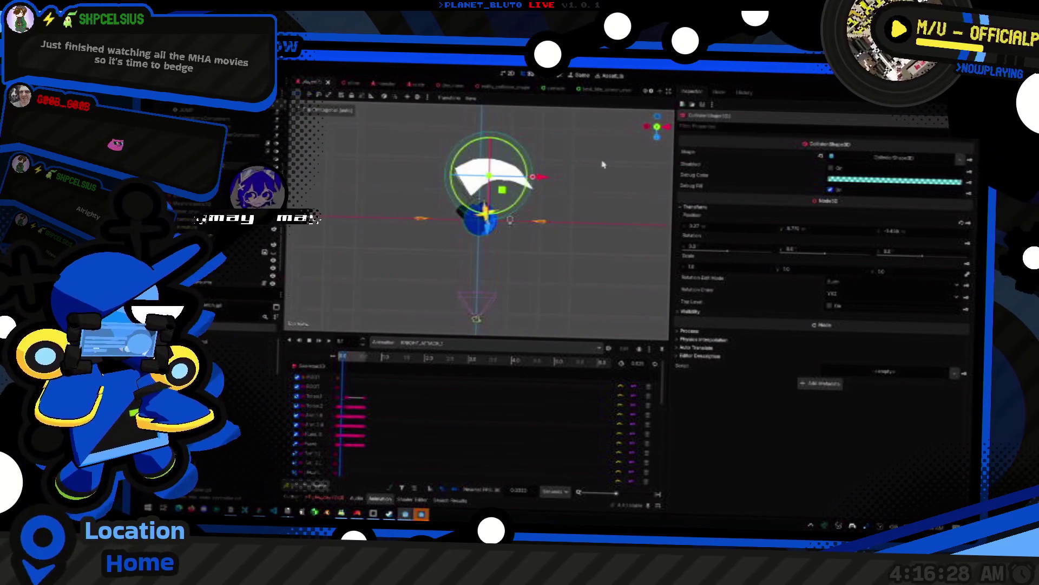
pyautogui.moveTo(502, 154)
pyautogui.mouseDown()
pyautogui.moveTo(495, 193)
pyautogui.moveTo(509, 234)
pyautogui.moveTo(543, 202)
pyautogui.mouseUp()
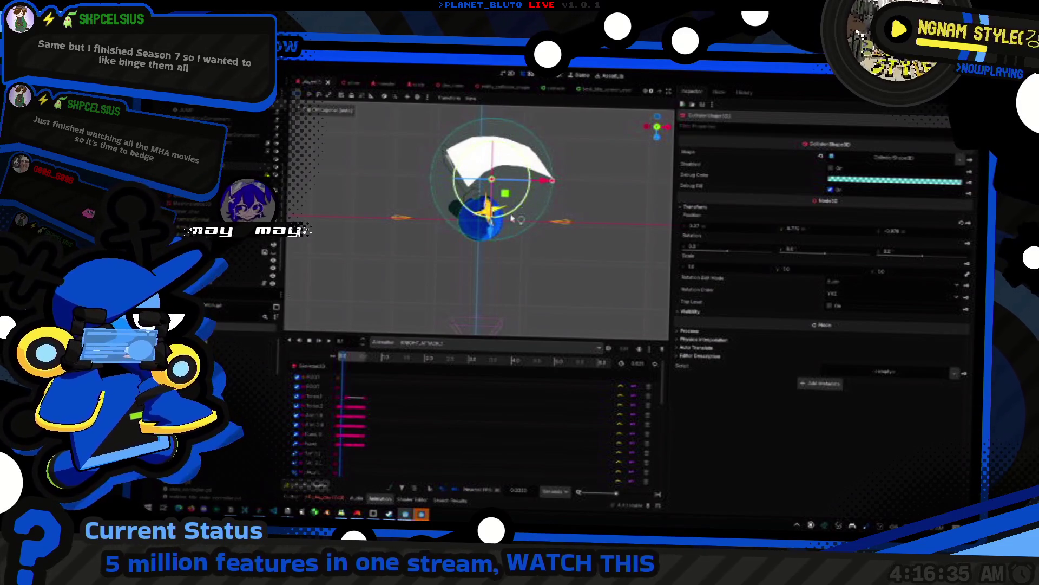
pyautogui.moveTo(493, 233)
pyautogui.mouseDown()
pyautogui.moveTo(495, 222)
pyautogui.moveTo(496, 233)
pyautogui.mouseUp()
pyautogui.moveTo(494, 192); pyautogui.dragTo(578, 187)
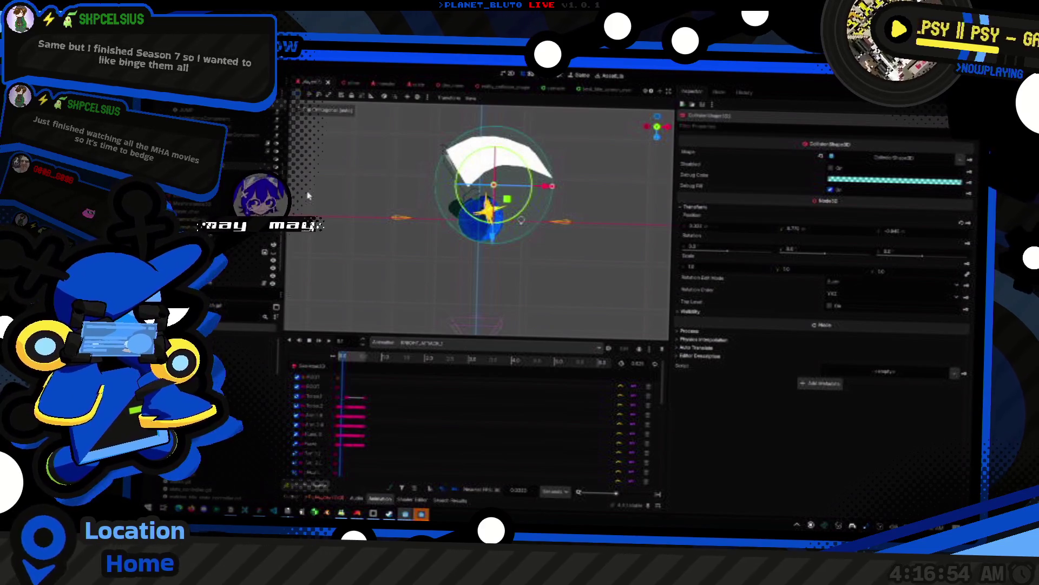
# - Select the parent Area3D and start adding a child node with an empty search
pyautogui.click(222, 177)
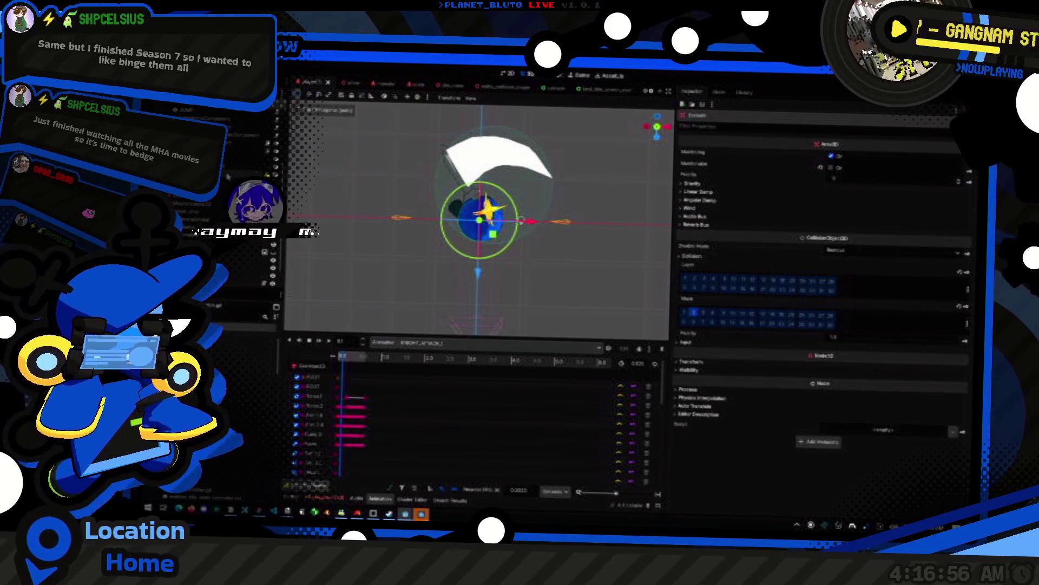
pyautogui.hotkey('ctrl', 'a')
pyautogui.press('BackSpace')
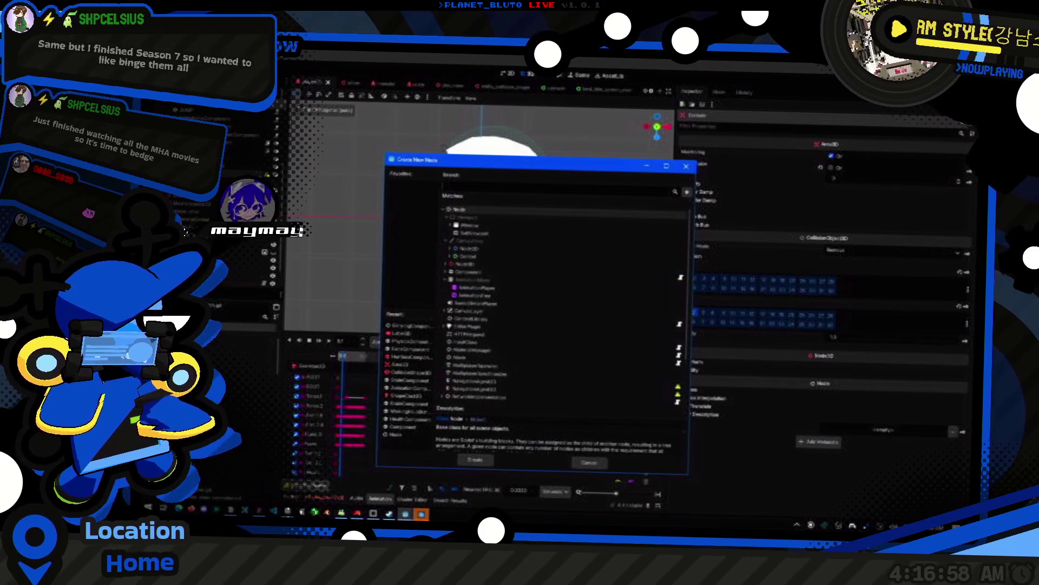
# - Add a CollisionShape3D under the Area3D and give it a new BoxShape3D
pyautogui.write('coll')
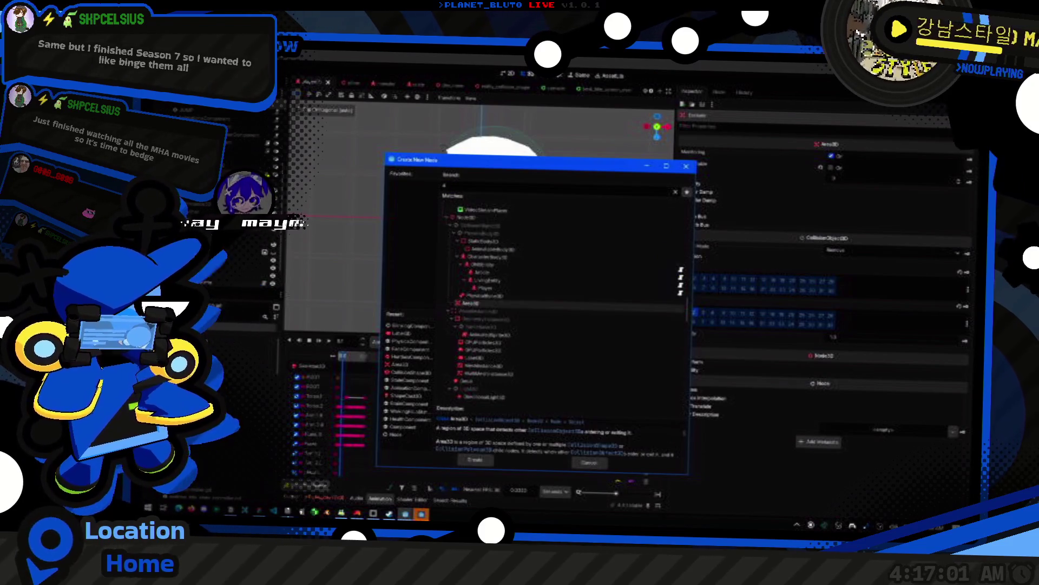
pyautogui.press('Return')
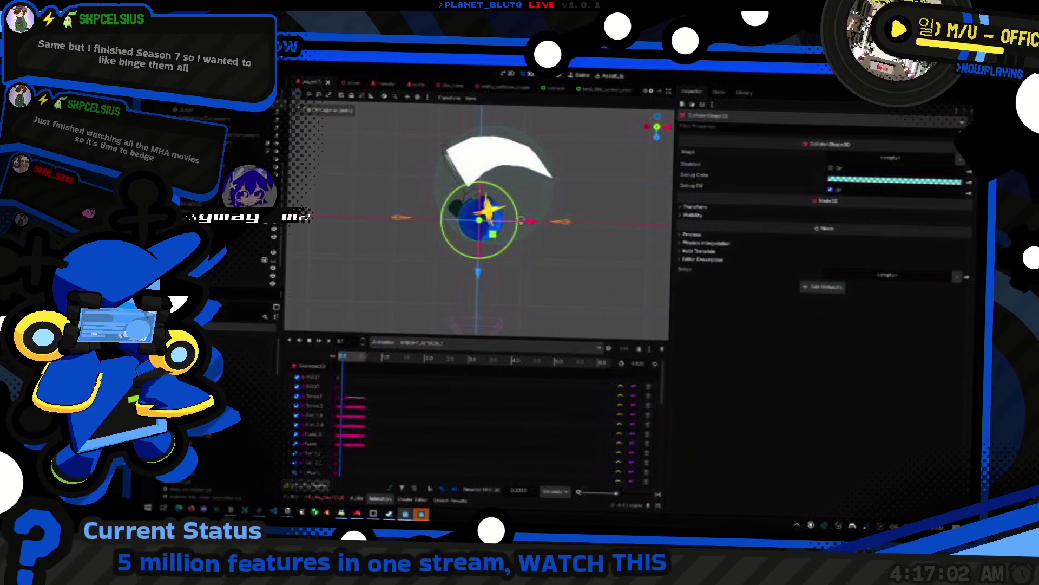
pyautogui.click(865, 161)
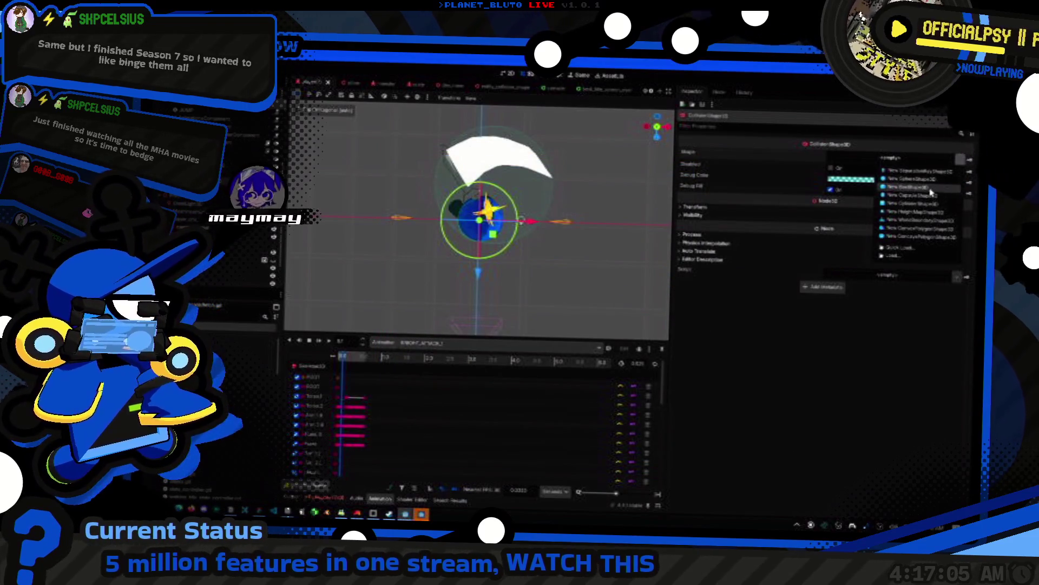
pyautogui.click(902, 186)
# - Move the box collider right and down, stretch it left and rotate it
pyautogui.moveTo(505, 226)
pyautogui.mouseDown()
pyautogui.moveTo(515, 222)
pyautogui.moveTo(512, 262)
pyautogui.moveTo(541, 243)
pyautogui.moveTo(519, 256)
pyautogui.moveTo(548, 262)
pyautogui.moveTo(534, 238)
pyautogui.moveTo(529, 263)
pyautogui.mouseUp()
pyautogui.click(539, 237)
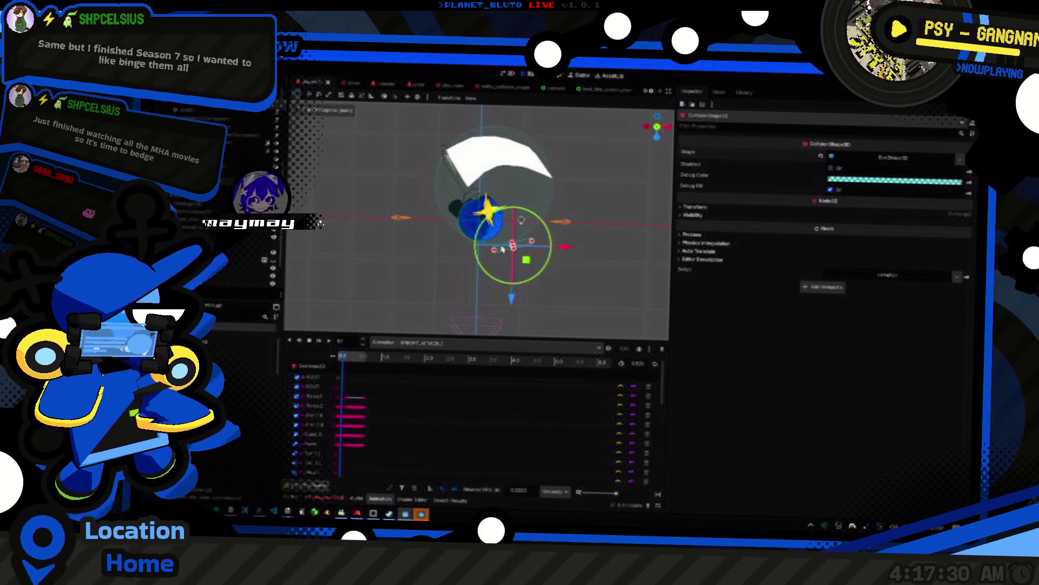
pyautogui.moveTo(494, 253); pyautogui.dragTo(475, 254)
pyautogui.moveTo(540, 234)
pyautogui.mouseDown()
pyautogui.moveTo(515, 264)
pyautogui.moveTo(535, 276)
pyautogui.moveTo(507, 257)
pyautogui.mouseUp()
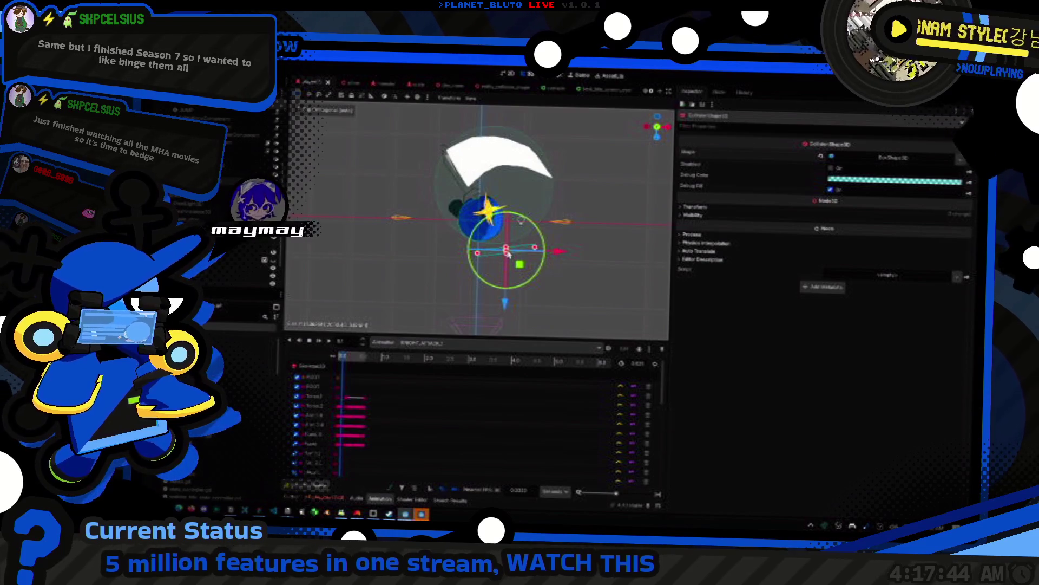
# - Select the box collision shape and enter 2 in its BoxShape3D size
pyautogui.click(595, 278)
pyautogui.moveTo(595, 279); pyautogui.dragTo(437, 155)
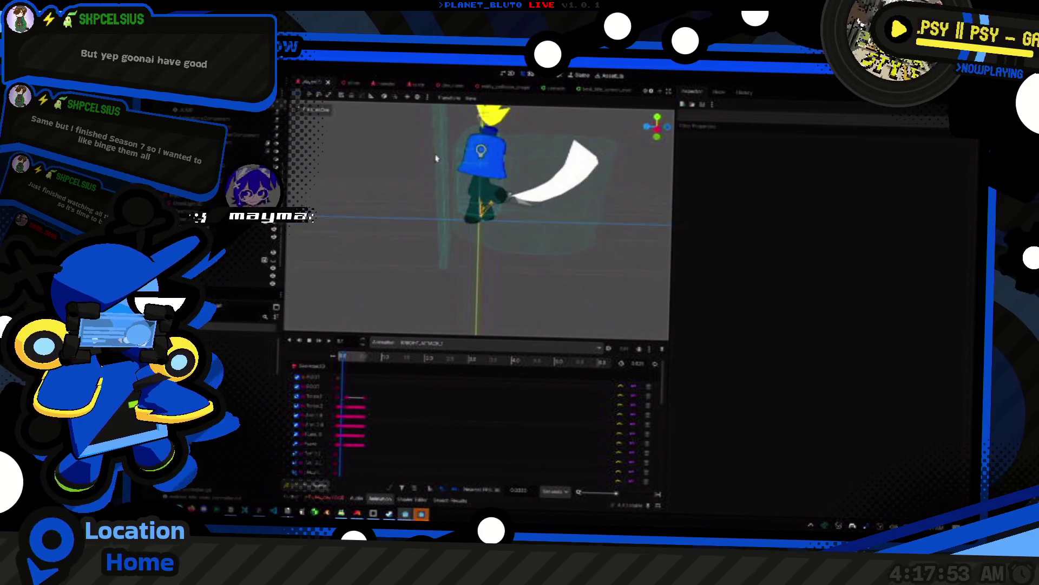
pyautogui.scroll(-6, 437, 155)
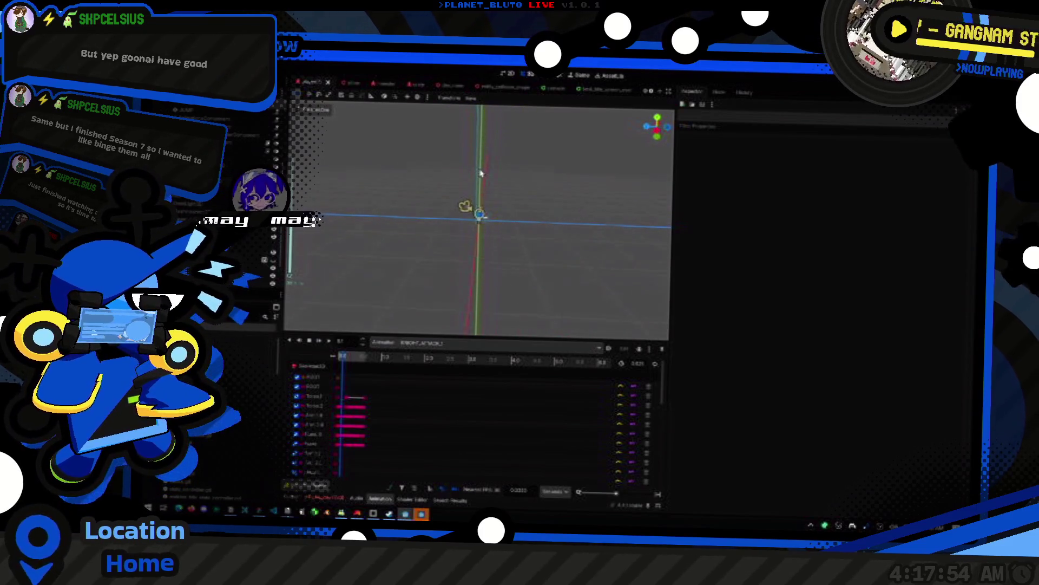
pyautogui.scroll(5, 481, 174)
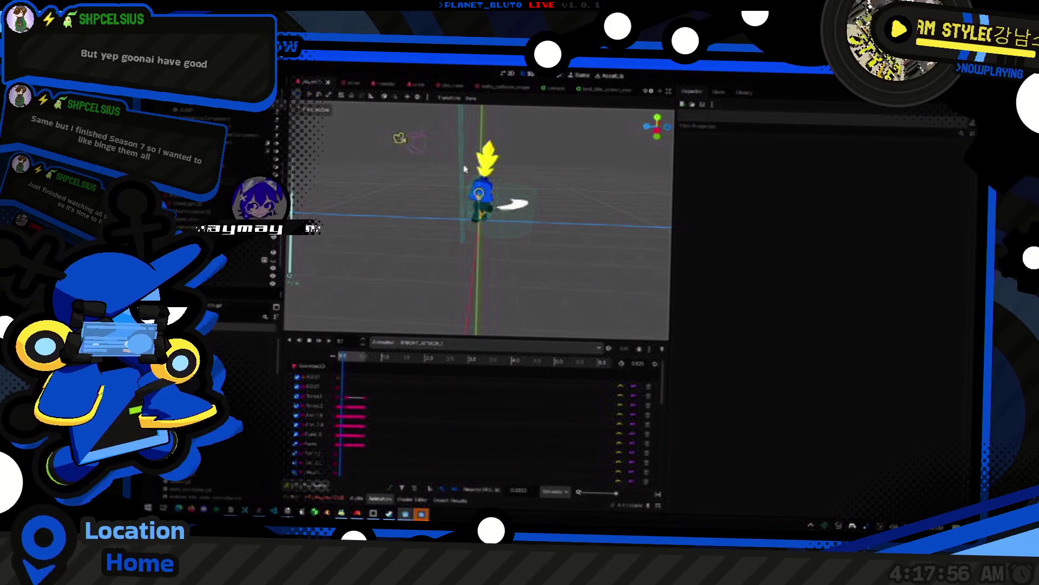
pyautogui.click(481, 187)
pyautogui.scroll(-4, 452, 167)
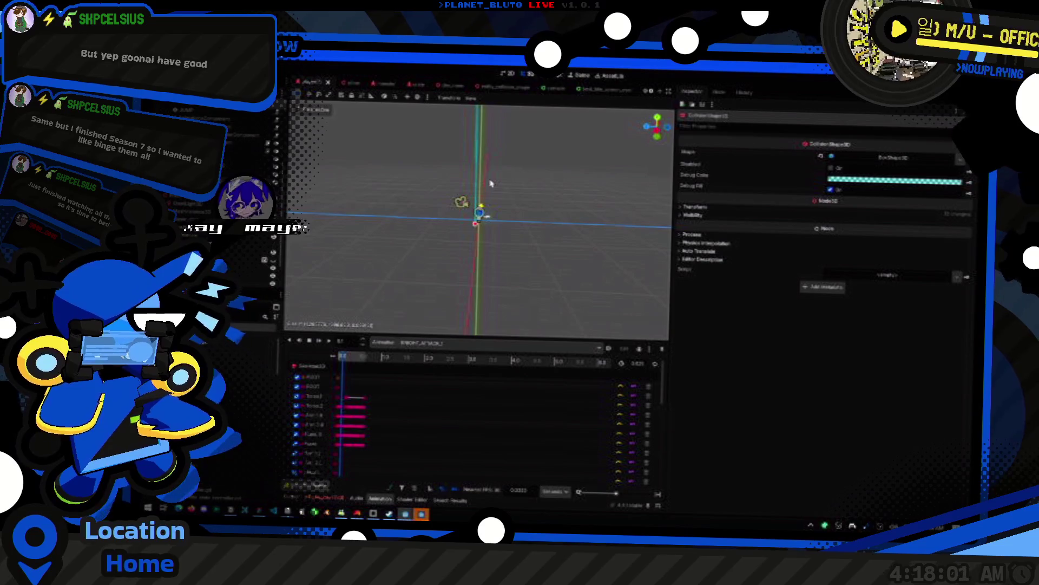
pyautogui.scroll(-3, 499, 199)
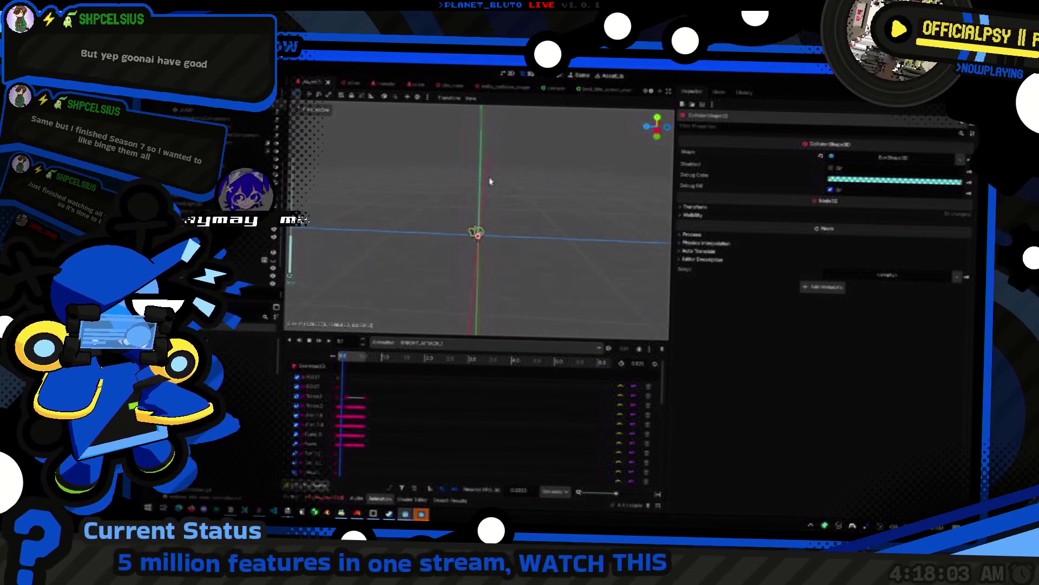
pyautogui.scroll(2, 490, 181)
pyautogui.click(866, 162)
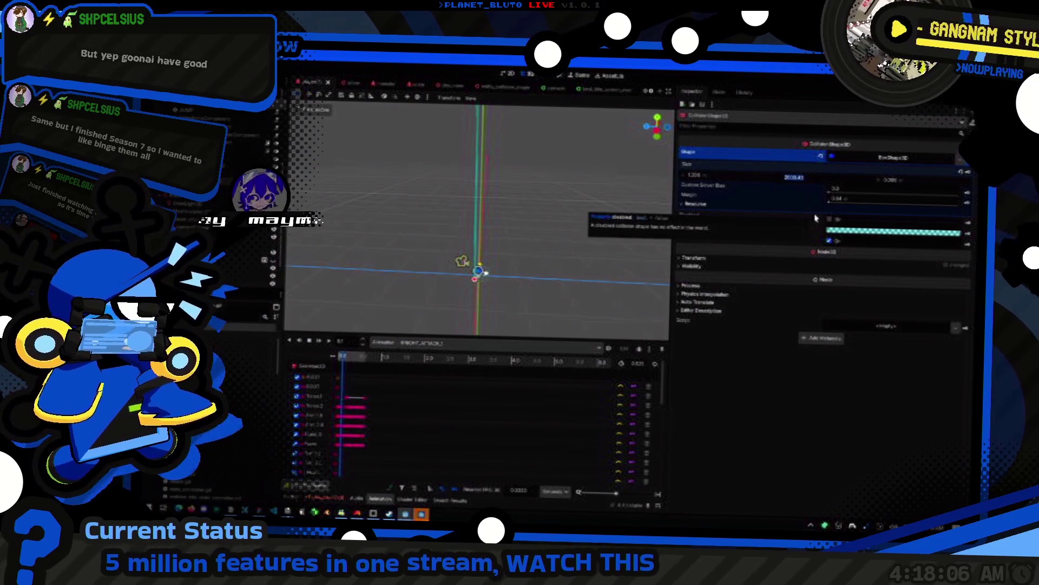
pyautogui.write('2')
# - Check the collider's Transform, undo an accidental move, and switch to the running game
pyautogui.moveTo(509, 241)
pyautogui.mouseDown()
pyautogui.moveTo(517, 227)
pyautogui.moveTo(506, 260)
pyautogui.mouseUp()
pyautogui.click(696, 258)
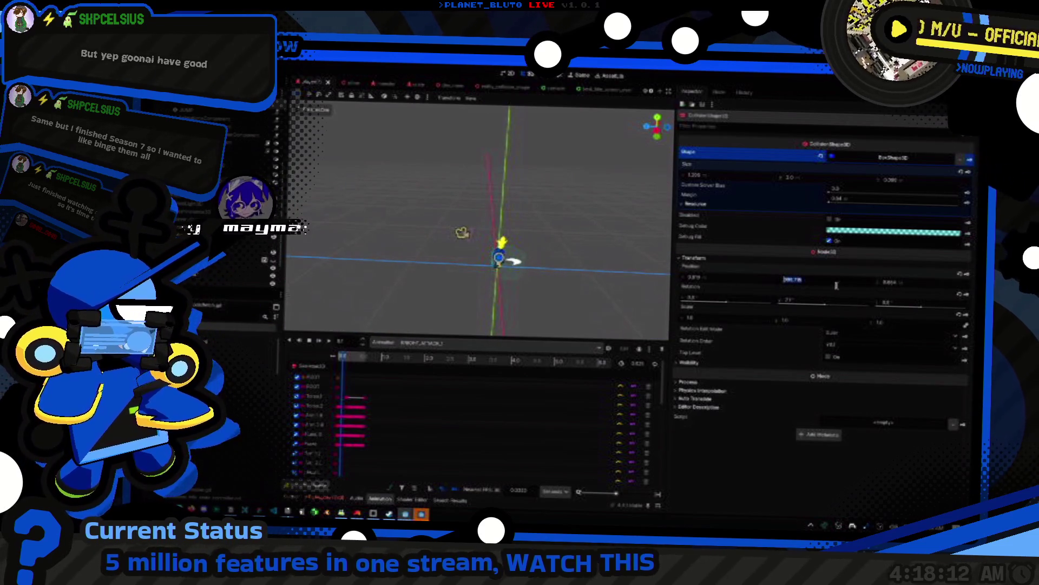
pyautogui.moveTo(598, 287)
pyautogui.mouseDown()
pyautogui.moveTo(541, 254)
pyautogui.moveTo(514, 215)
pyautogui.moveTo(534, 238)
pyautogui.moveTo(518, 247)
pyautogui.moveTo(526, 271)
pyautogui.mouseUp()
pyautogui.hotkey('ctrl', 'z')
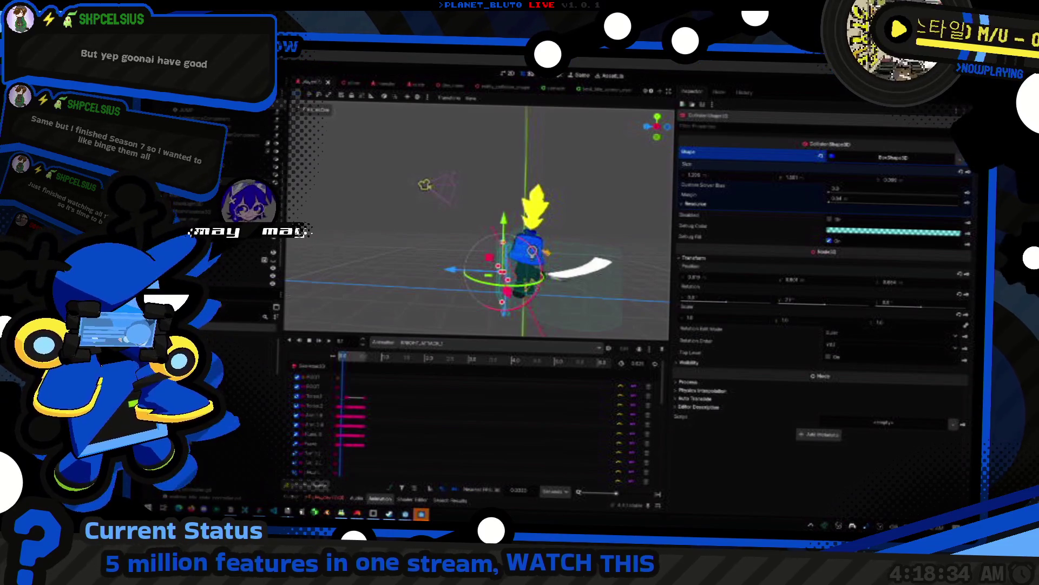
pyautogui.moveTo(665, 273)
pyautogui.mouseDown()
pyautogui.moveTo(519, 268)
pyautogui.moveTo(474, 253)
pyautogui.moveTo(430, 223)
pyautogui.moveTo(471, 200)
pyautogui.mouseUp()
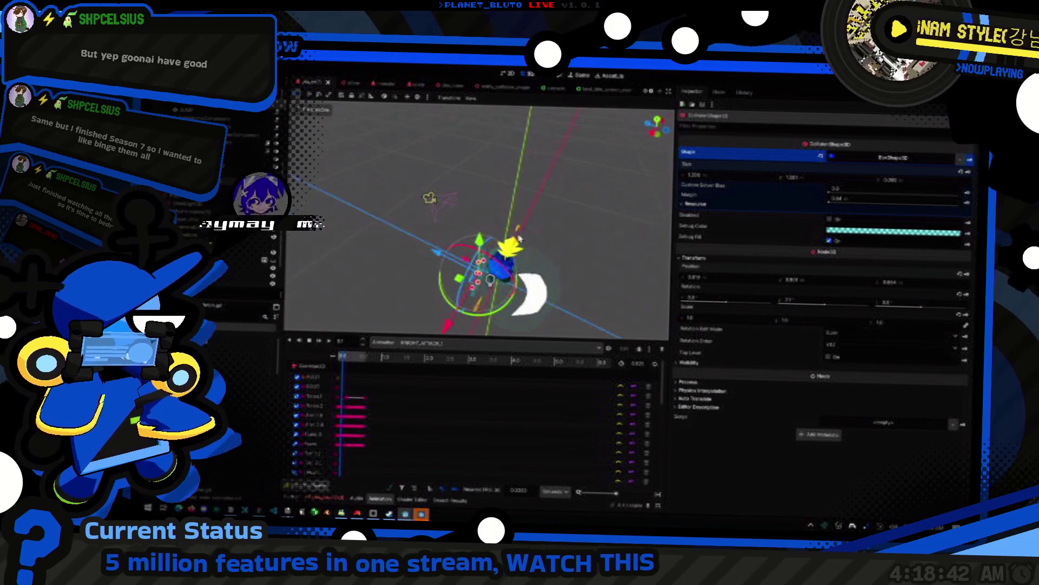
pyautogui.click(490, 192)
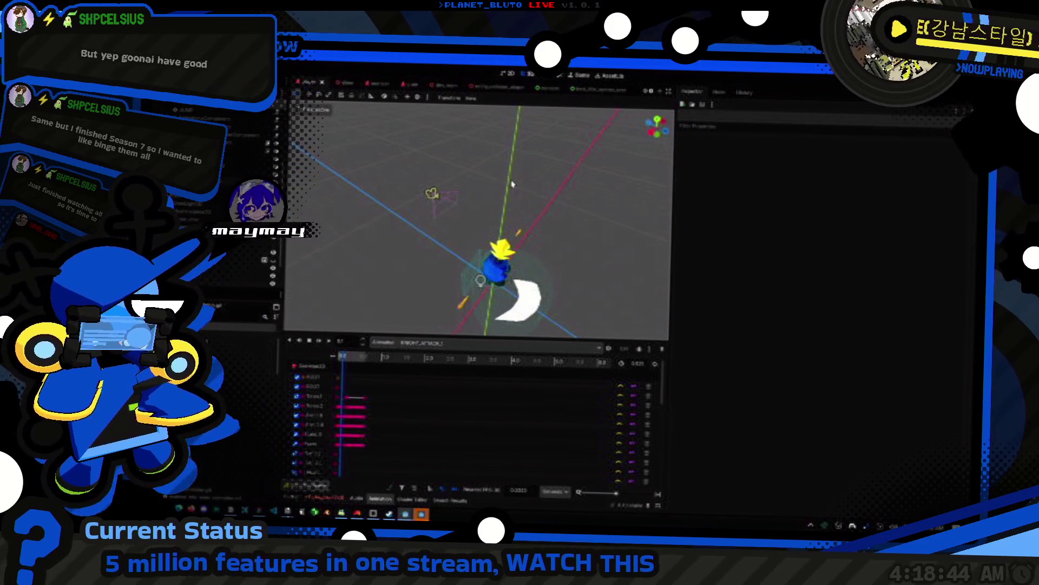
pyautogui.hotkey('alt', 'Tab')
pyautogui.hotkey('alt', 'Tab')
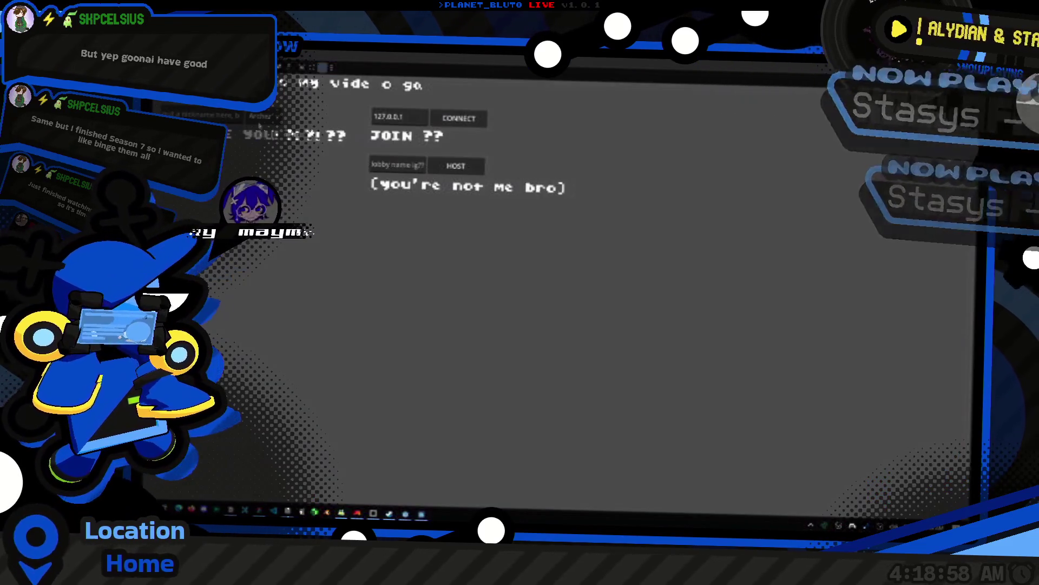
# - In the running game, open the class list and walk the character up to the crate
pyautogui.click(260, 118)
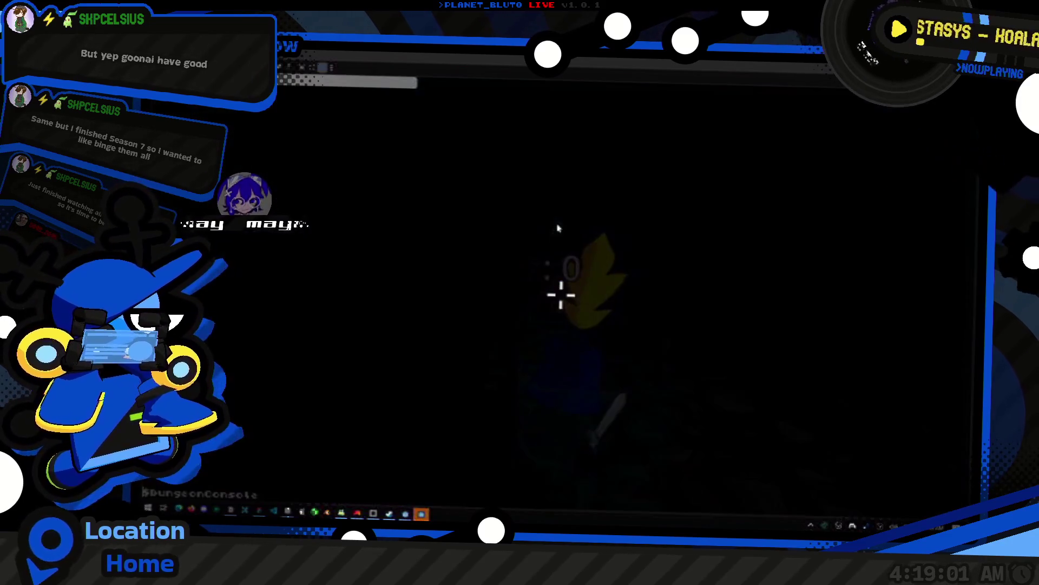
pyautogui.press('w')
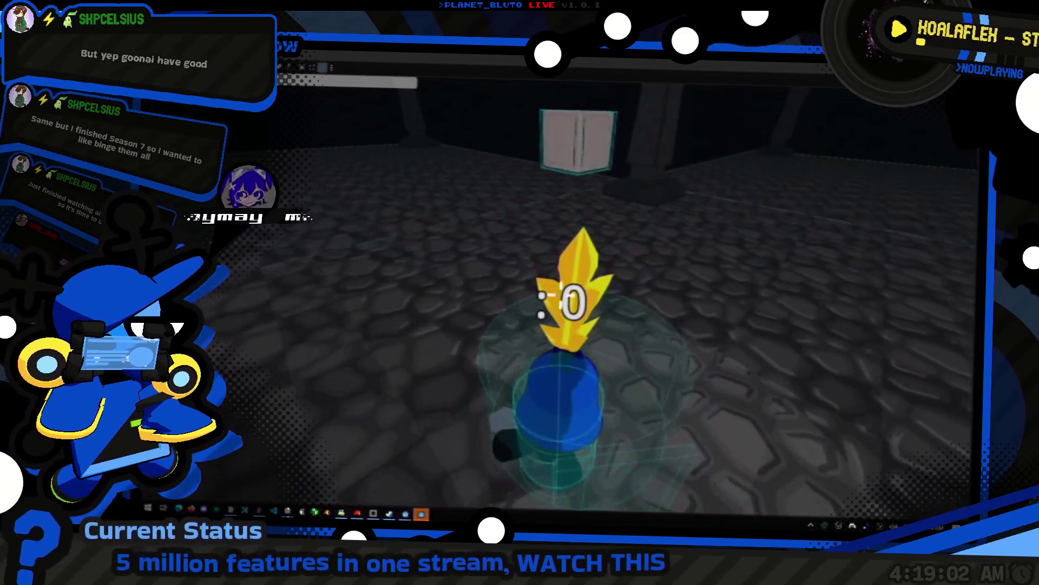
pyautogui.press('w')
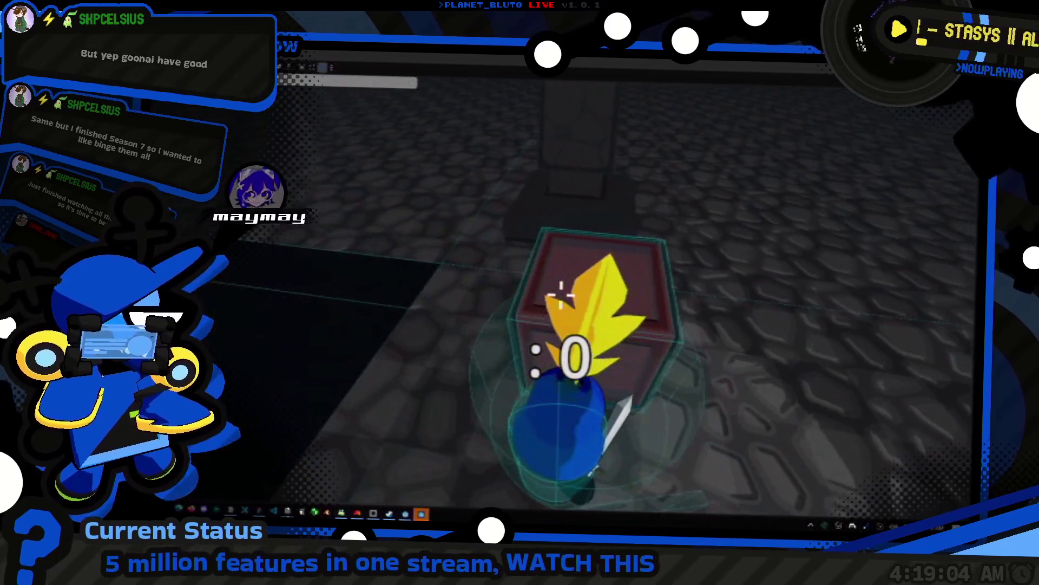
pyautogui.press('w')
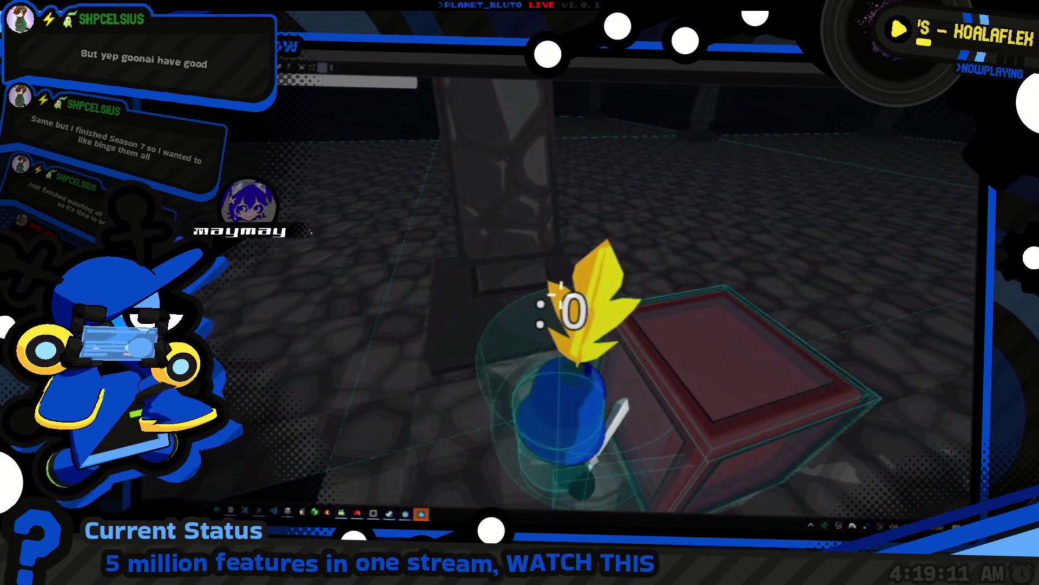
pyautogui.hotkey('alt', 'Tab')
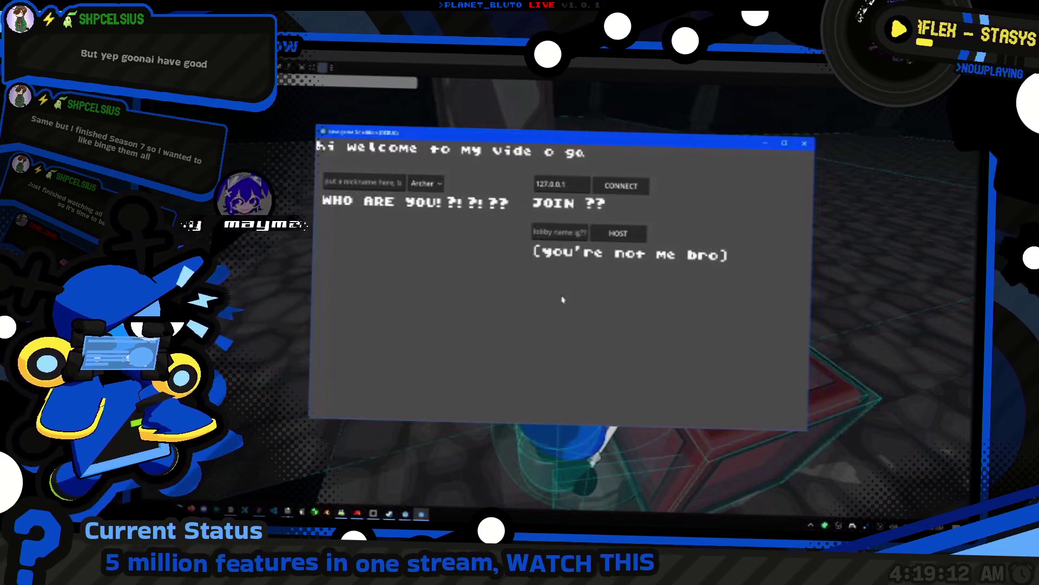
# - Back in the editor, select the collision shape around the character
pyautogui.hotkey('alt', 'Tab')
pyautogui.moveTo(485, 270); pyautogui.dragTo(506, 268)
pyautogui.click(504, 268)
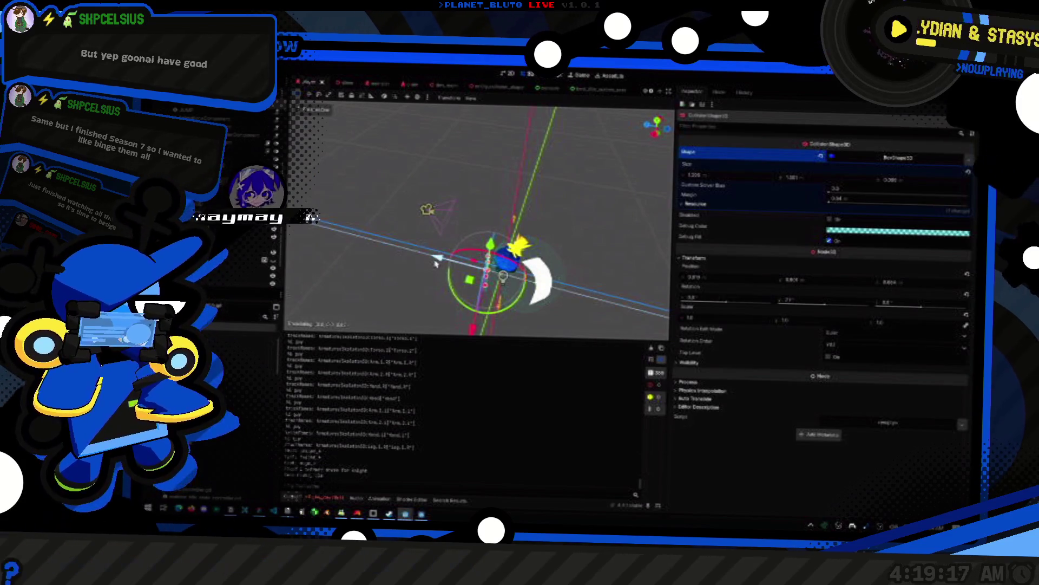
pyautogui.hotkey('alt', 'Tab')
pyautogui.hotkey('alt', 'Tab')
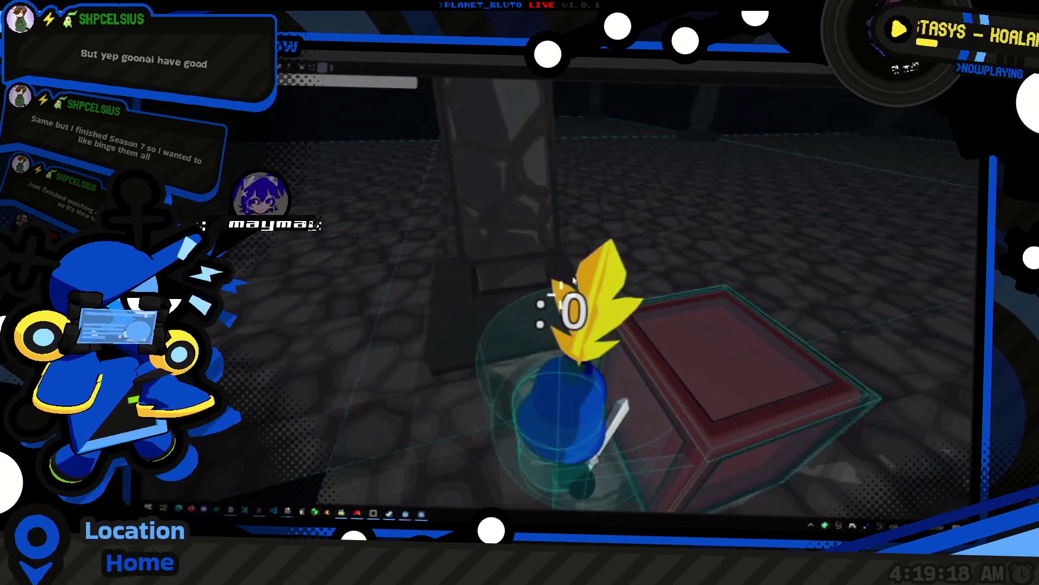
pyautogui.hotkey('alt', 'Tab')
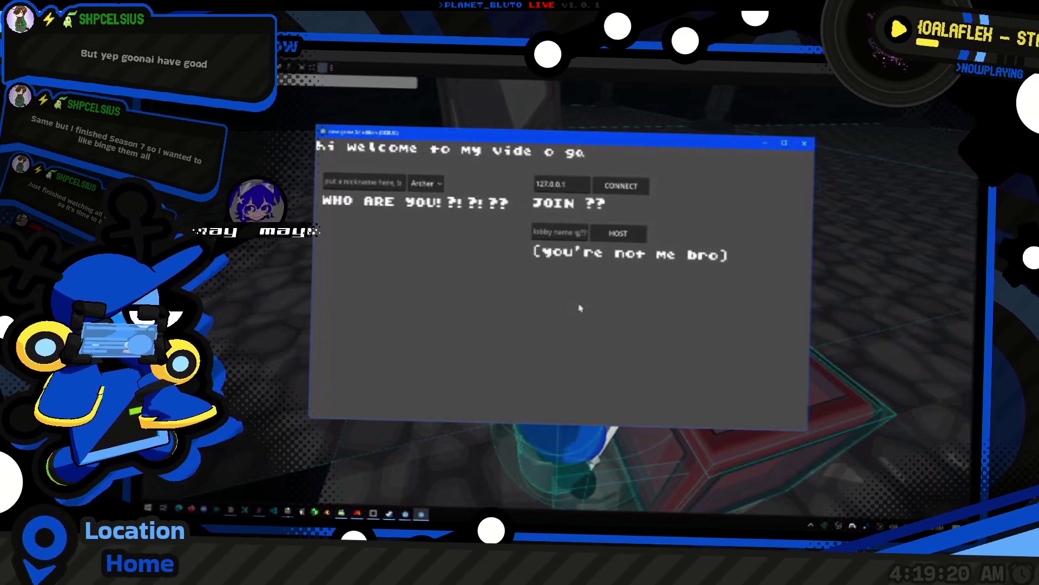
pyautogui.hotkey('alt', 'Tab')
# - Save the scene, relaunch the game with F5 and enter the world from the lobby
pyautogui.hotkey('ctrl', 's')
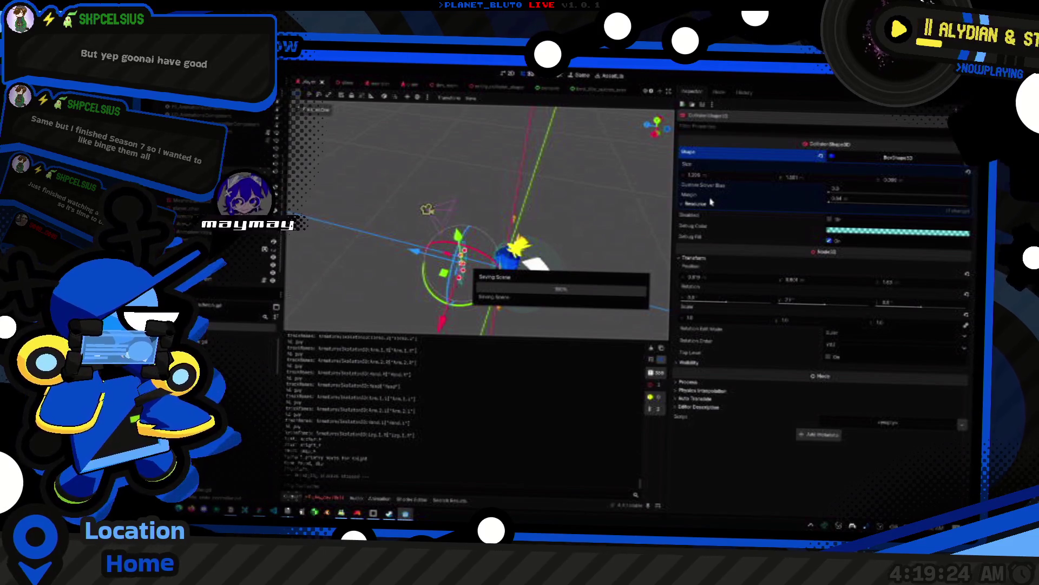
pyautogui.press('F5')
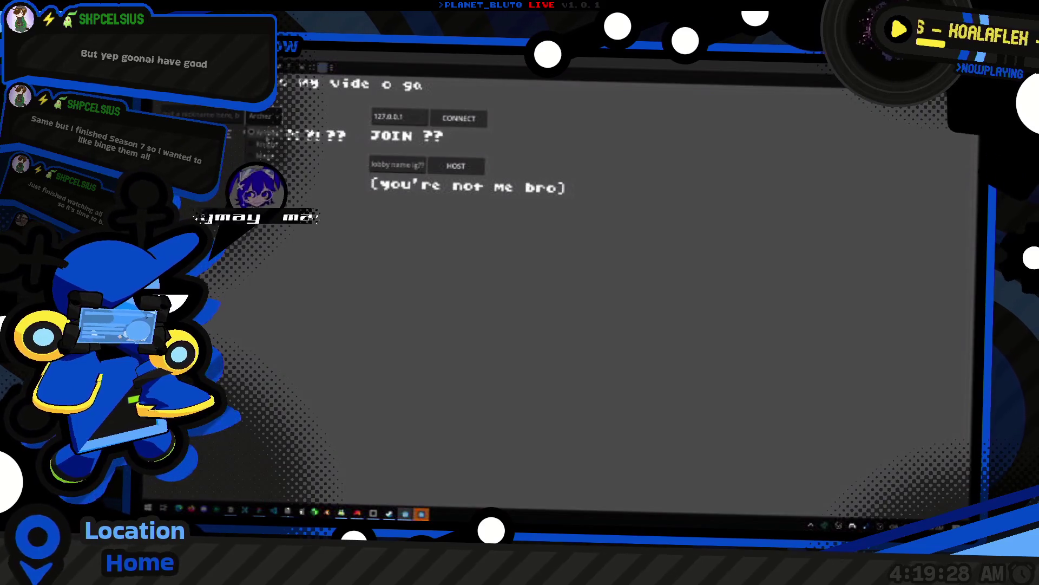
pyautogui.click(456, 165)
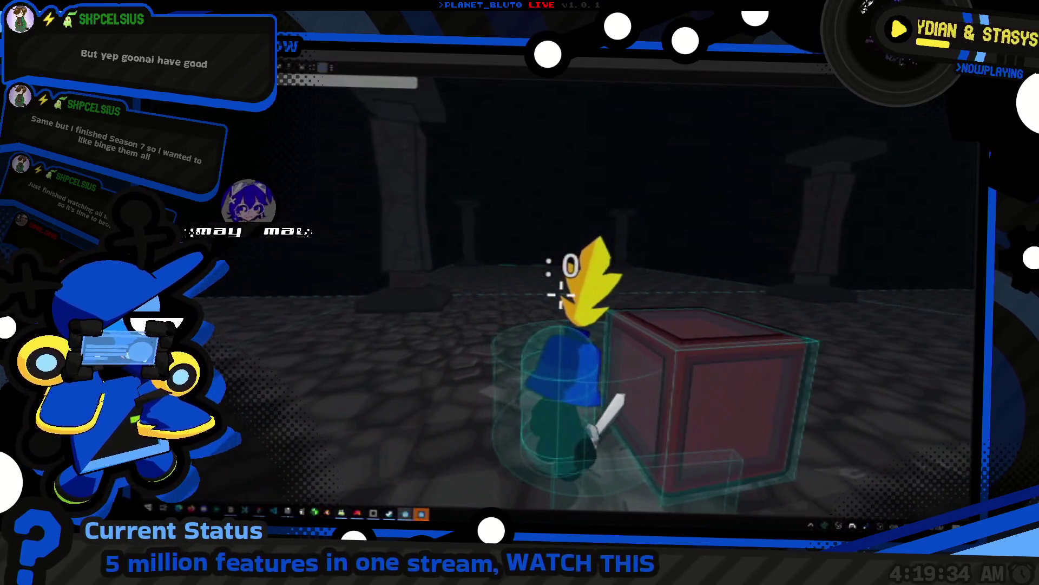
# - Walk the knight left and forward to the crate with the sword drawn
pyautogui.press('a')
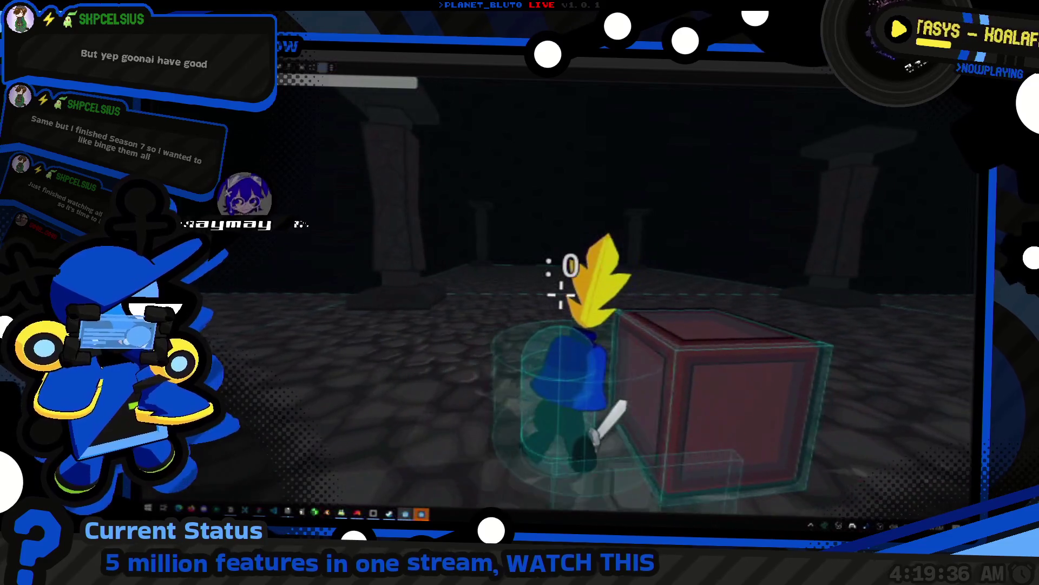
pyautogui.press('w')
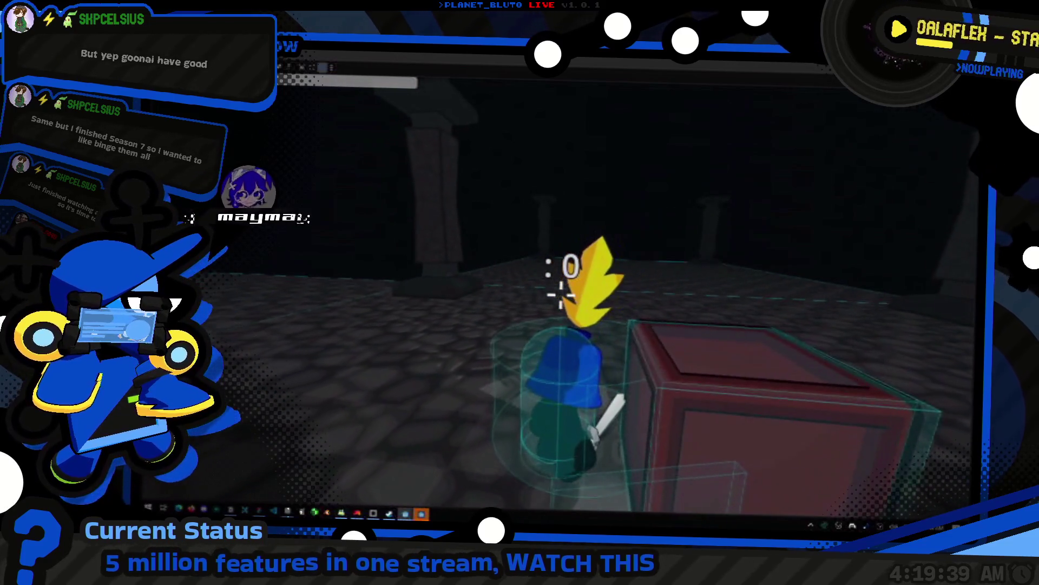
pyautogui.press('w')
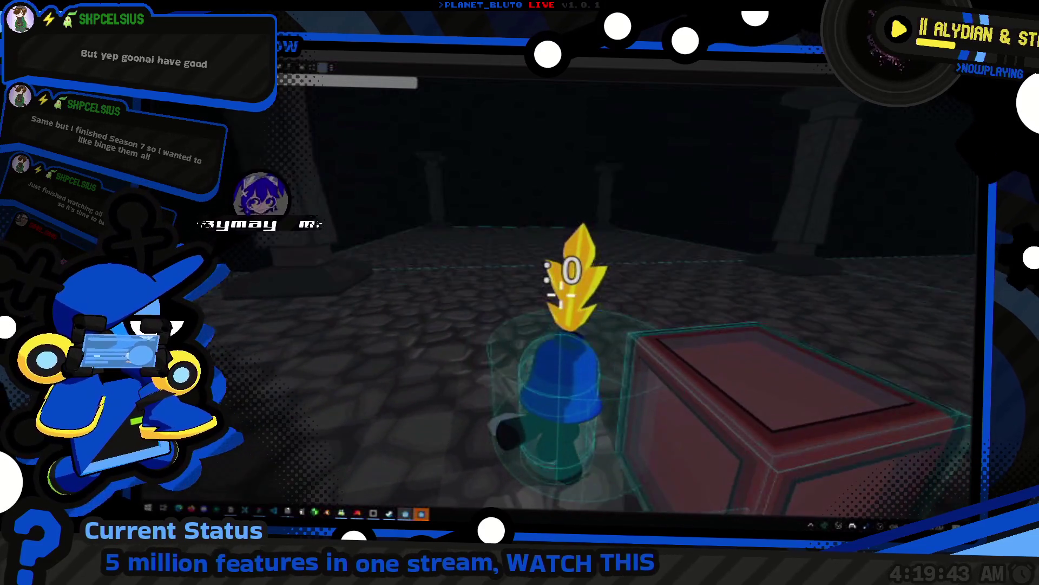
pyautogui.press('e')
pyautogui.press('e')
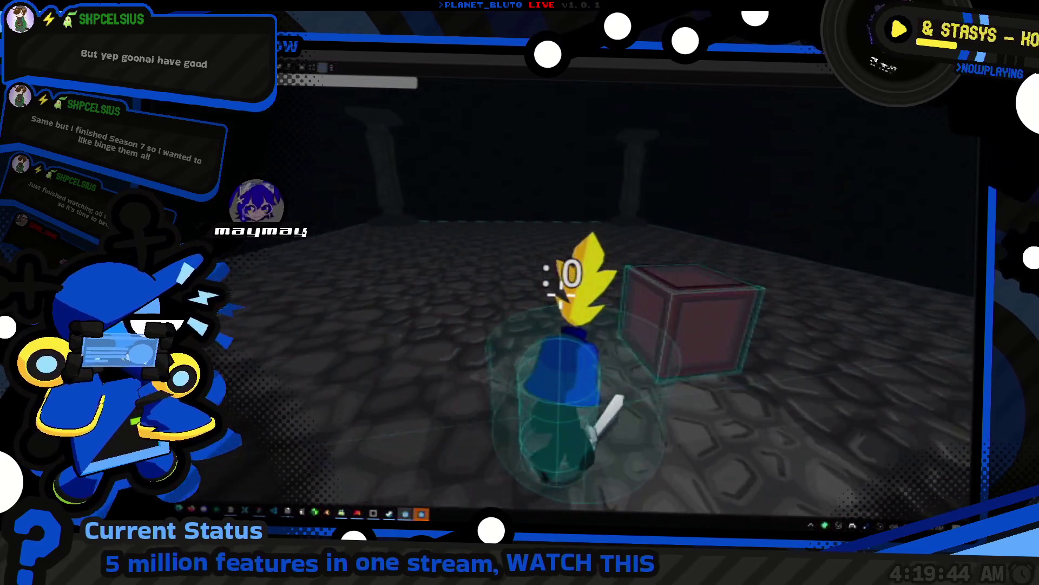
pyautogui.press('w')
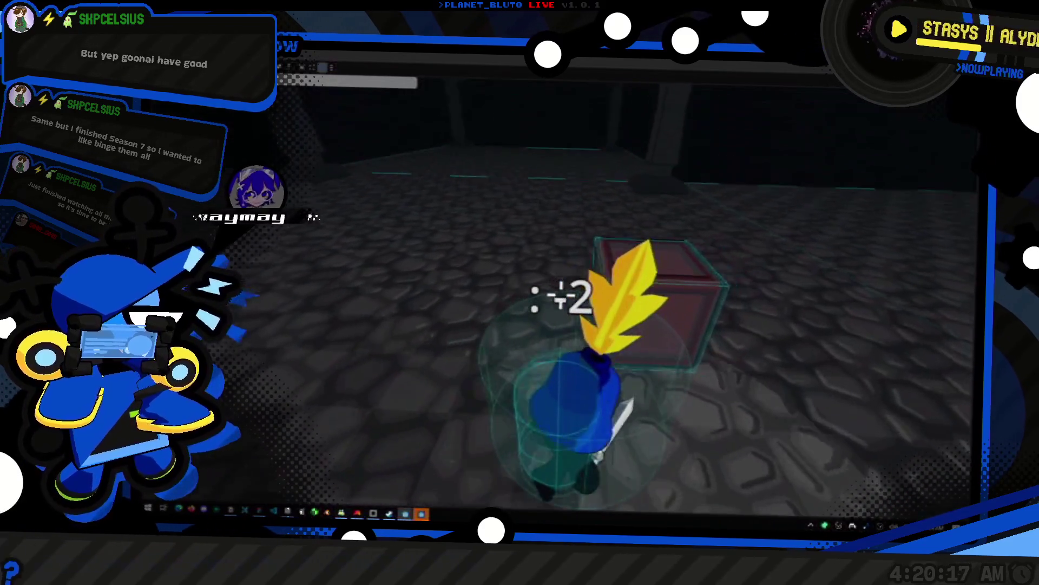
# - Open the in-game console to continue testing sword slashes
pyautogui.press('`')
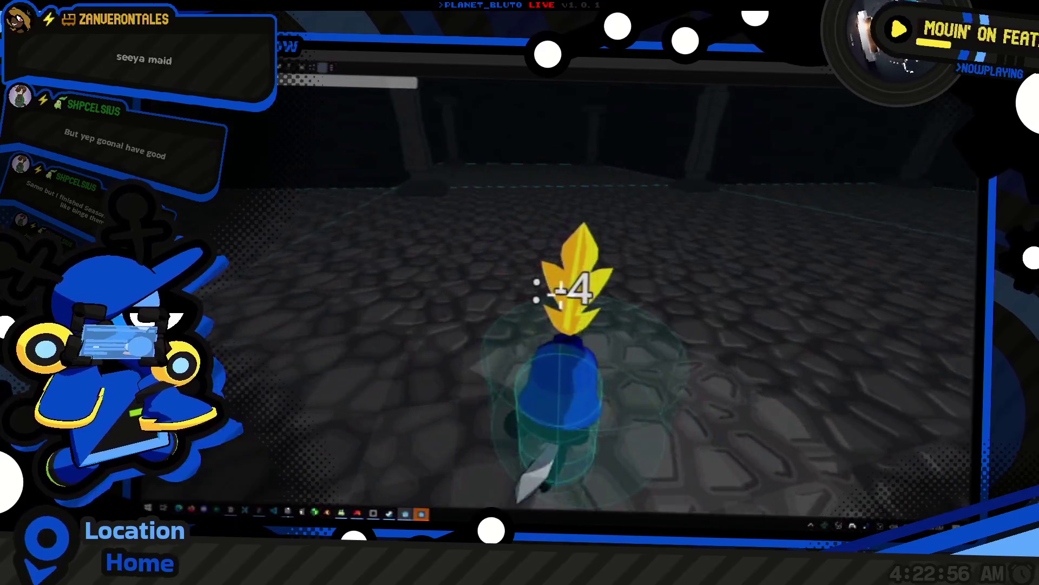
# - Spawn 5 slimes from the in-game console and slash the two nearest ones
pyautogui.press('`')
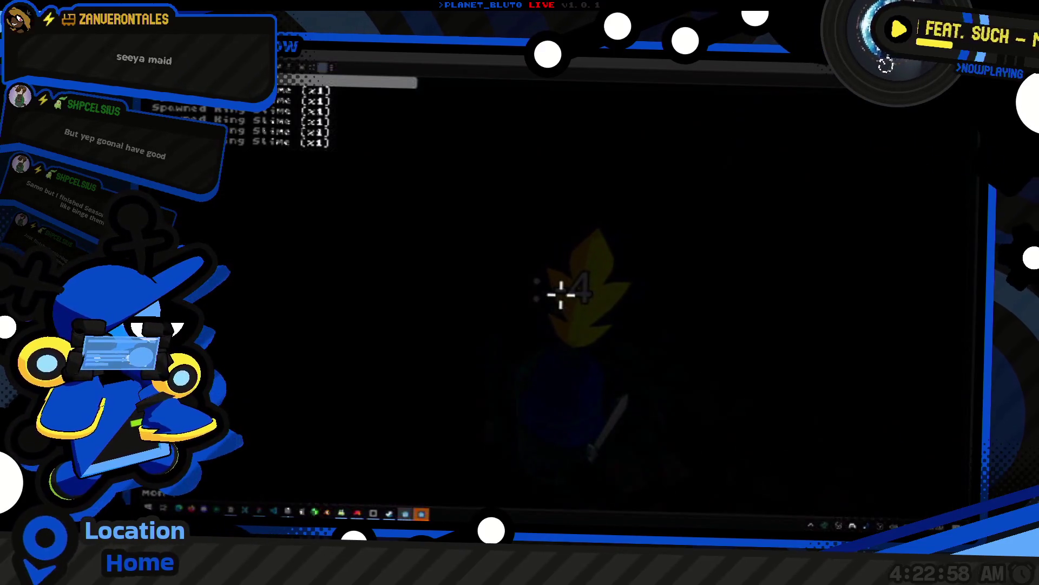
pyautogui.press('Return')
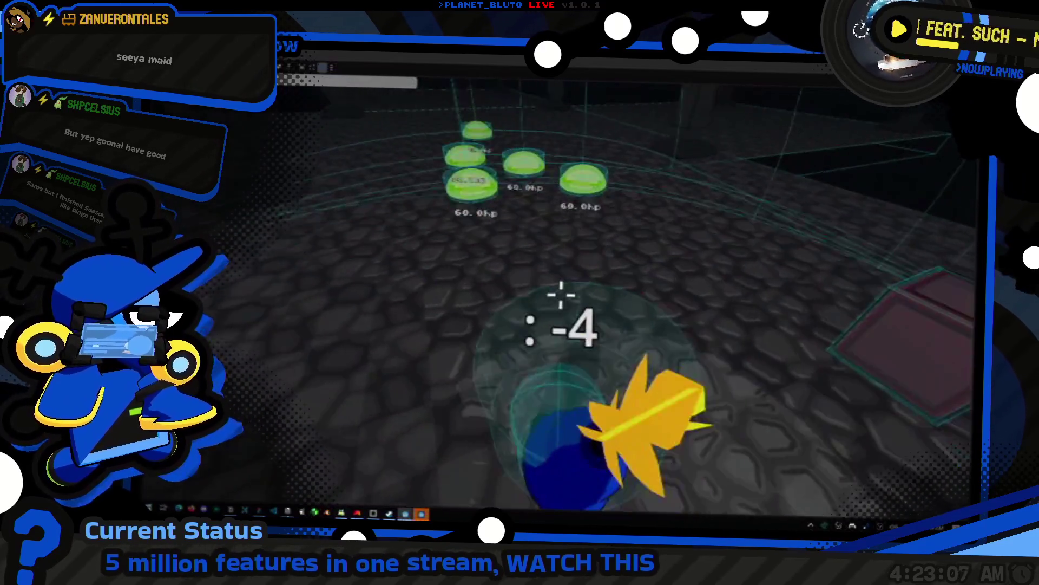
pyautogui.click(534, 293)
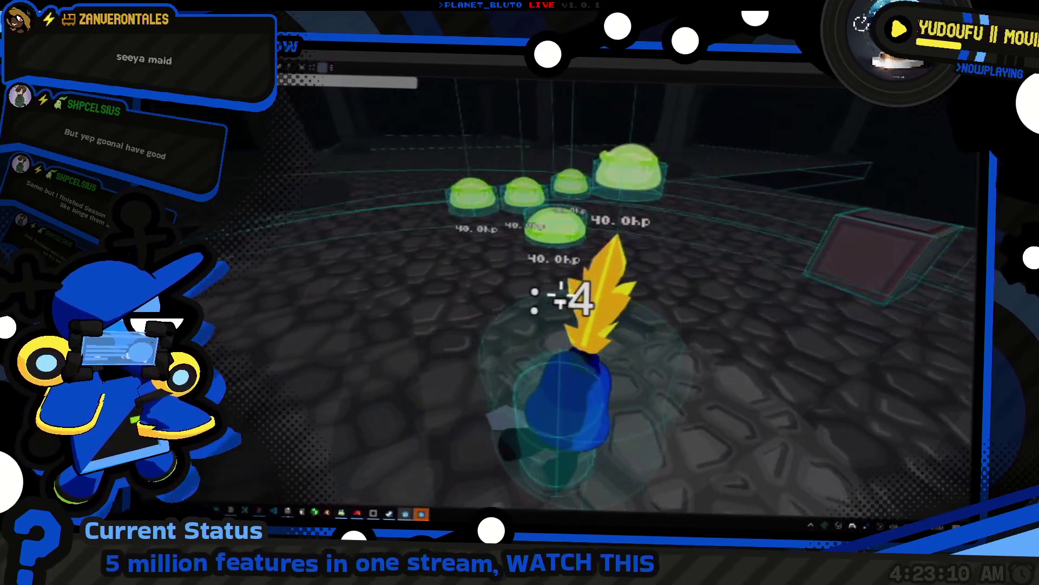
pyautogui.click(534, 300)
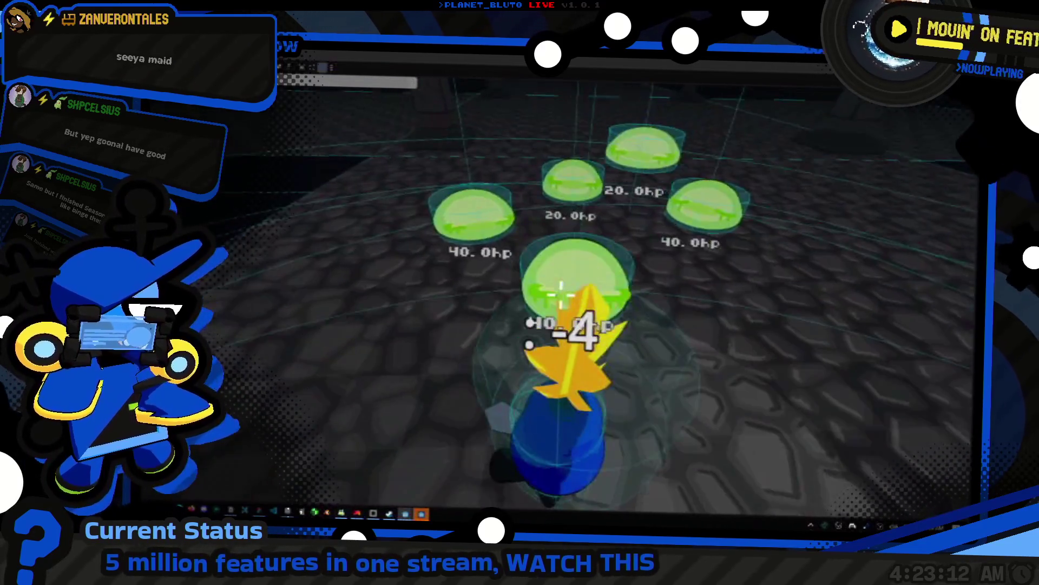
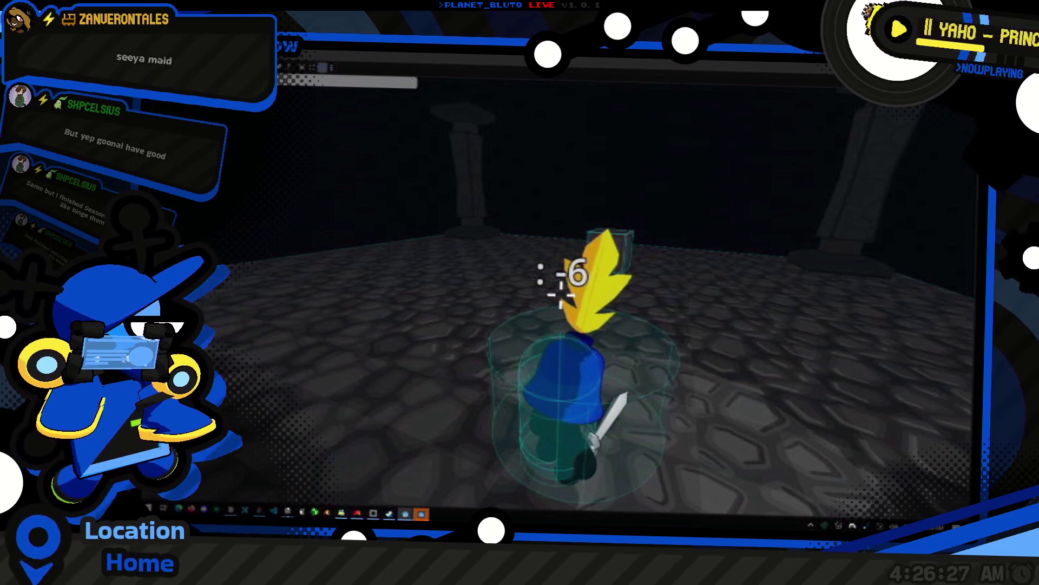
# - Switch from the running game prototype to the Notion List of Things page
pyautogui.hotkey('alt', 'Tab')
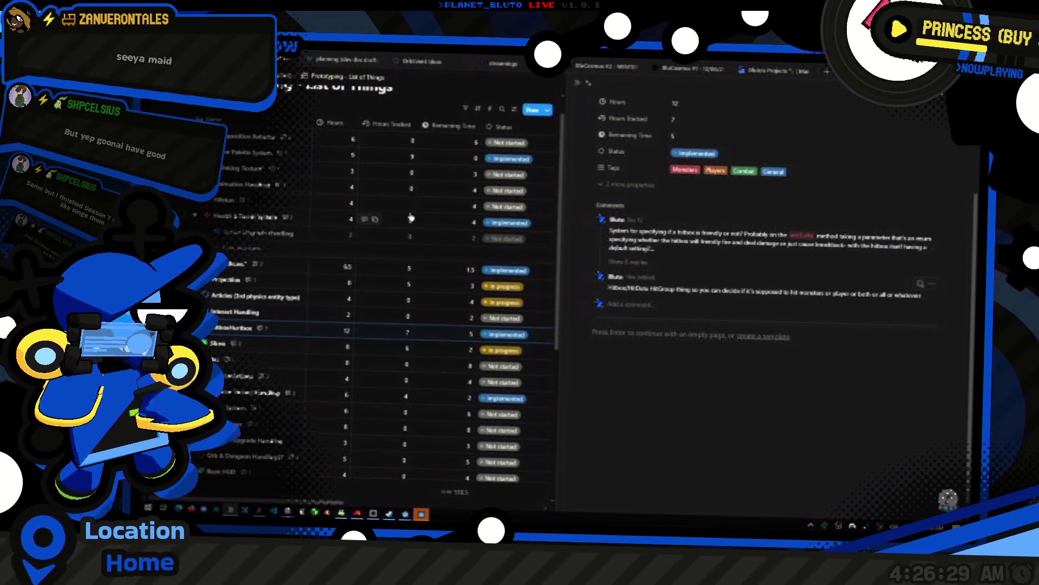
# - Finish and post the draft comment on dash damage and knockback, then return to the game window
pyautogui.scroll(1, 337, 146)
pyautogui.click(286, 76)
pyautogui.write('mage')
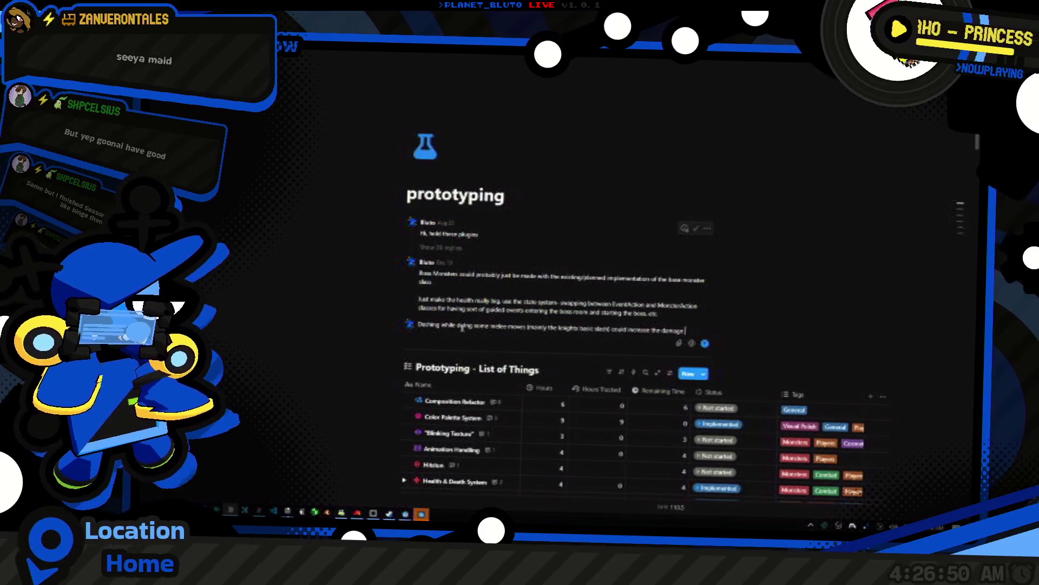
pyautogui.write(' and inockback briefly')
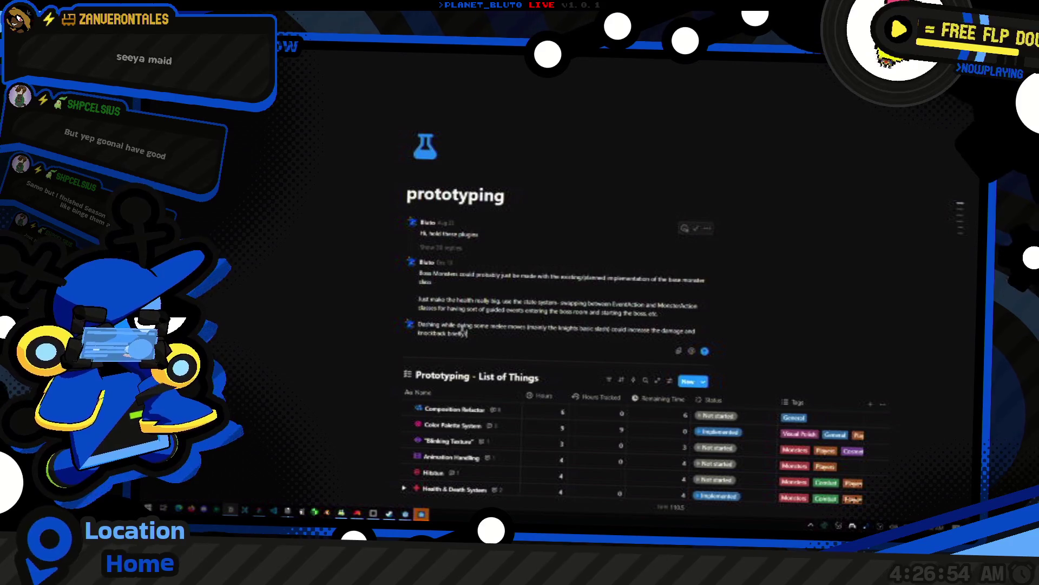
pyautogui.write('??')
pyautogui.press('Return')
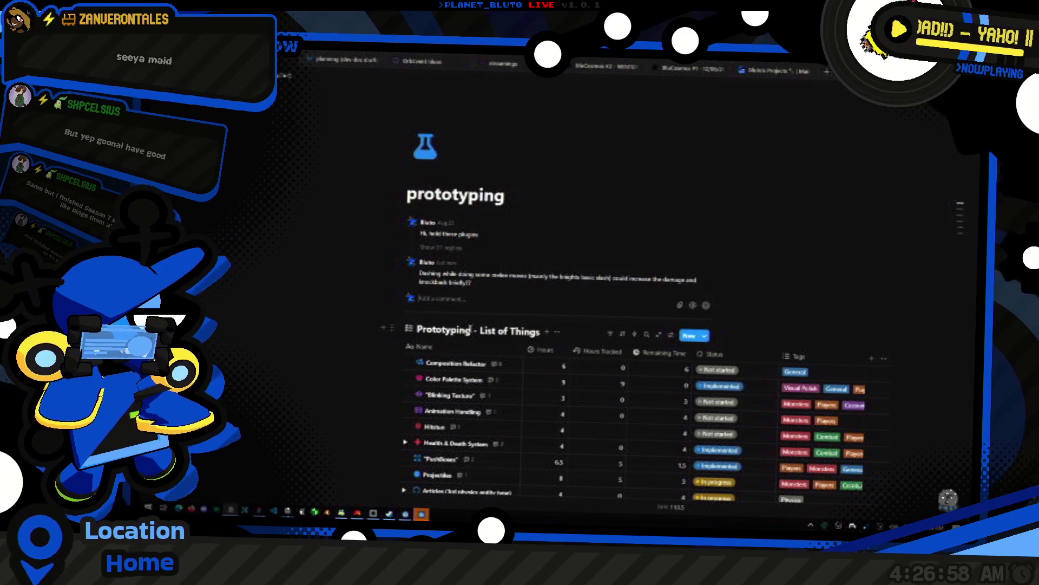
pyautogui.press('super+Tab')
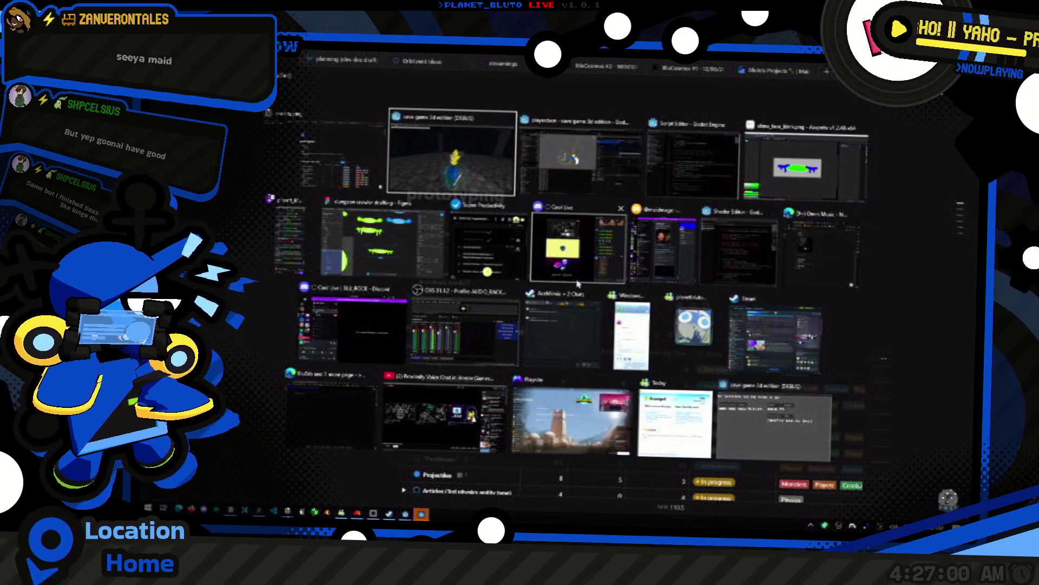
pyautogui.click(444, 156)
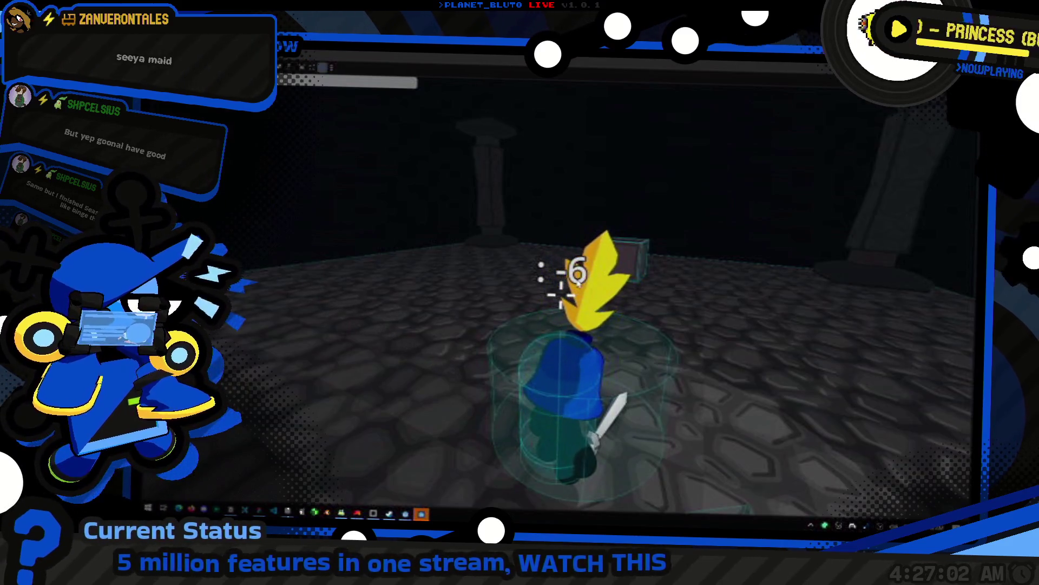